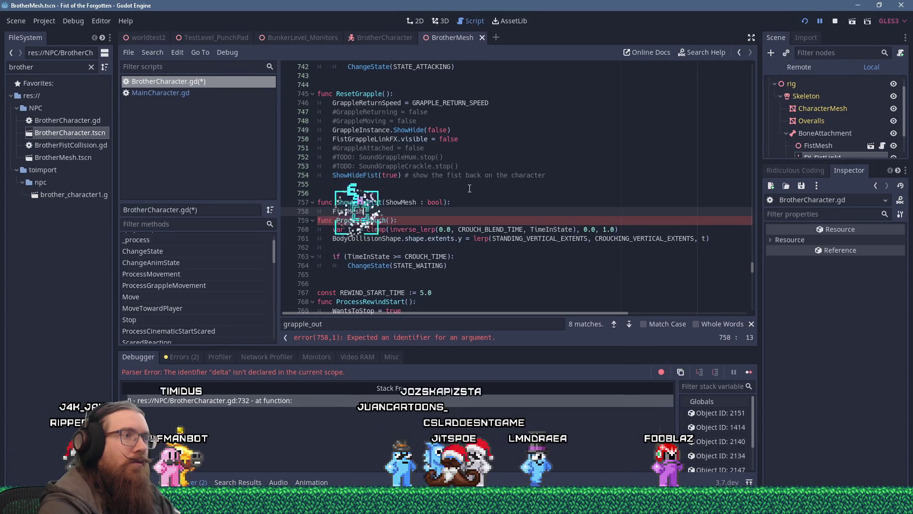
# Step: Complete line 758 as FistMesh.ShowHide(ShowMesh) and add blank lines after it
pyautogui.write('.ShowHide(sho')
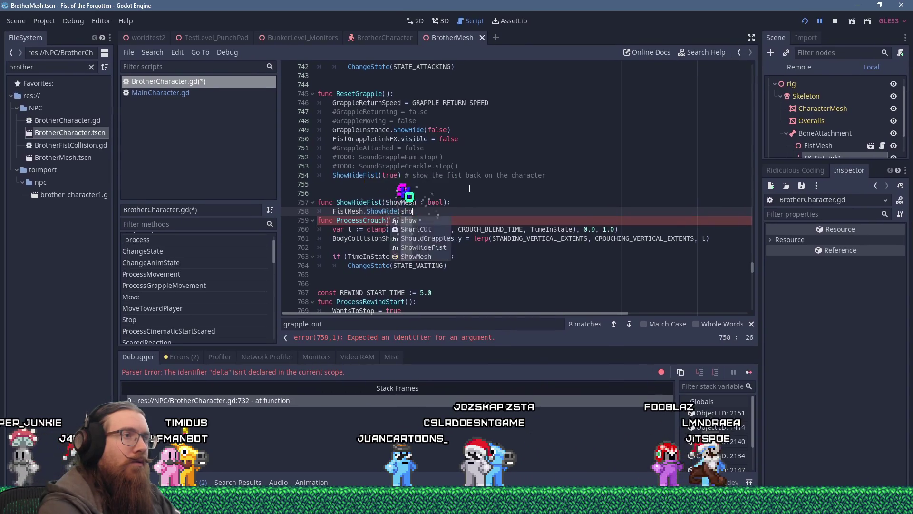
pyautogui.press('Down')
pyautogui.press('Down')
pyautogui.press('Return')
pyautogui.write(')')
pyautogui.press('Return')
pyautogui.press('BackSpace')
pyautogui.press('Return')
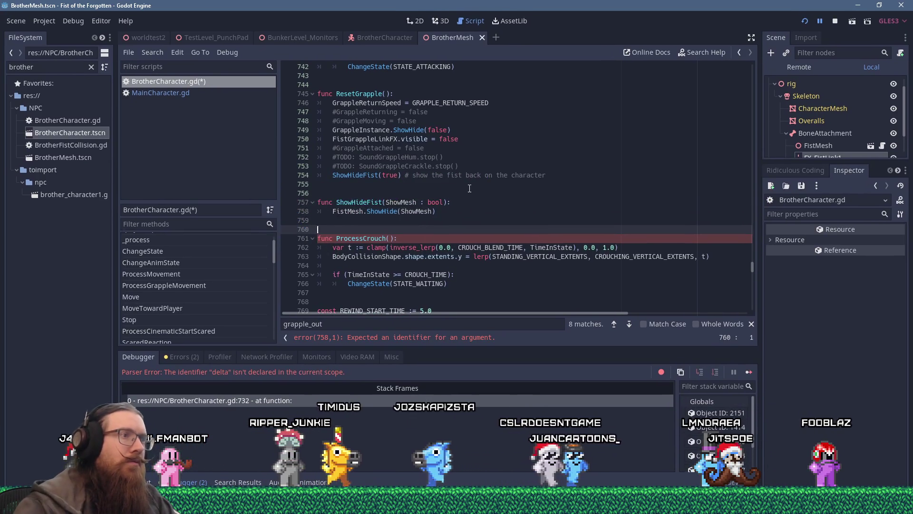
# Step: Go to empty line 644 and search the script for 'fistmesh.'
pyautogui.scroll(5, 469, 189)
pyautogui.scroll(4, 469, 188)
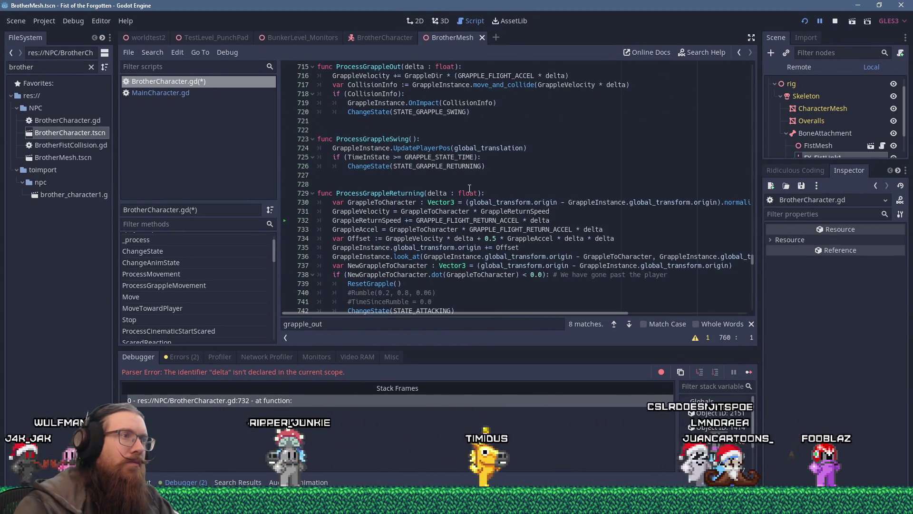
pyautogui.scroll(9, 469, 188)
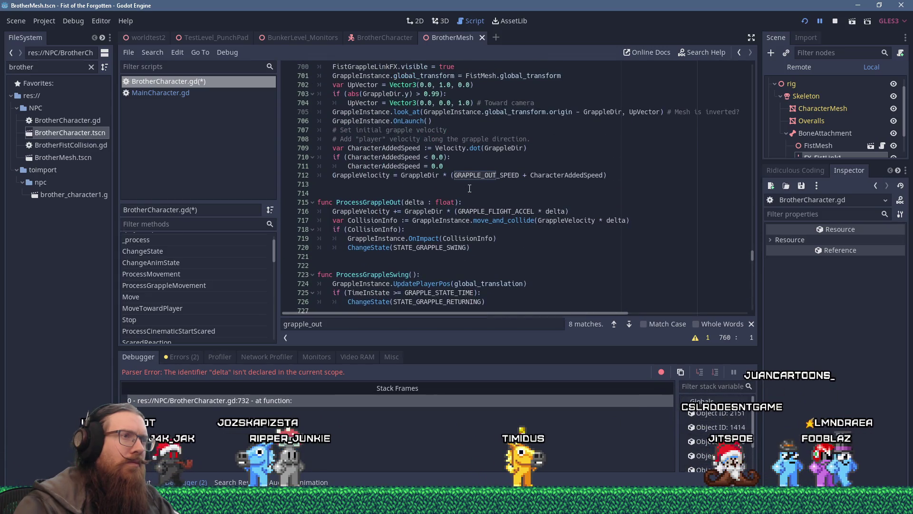
pyautogui.scroll(15, 470, 189)
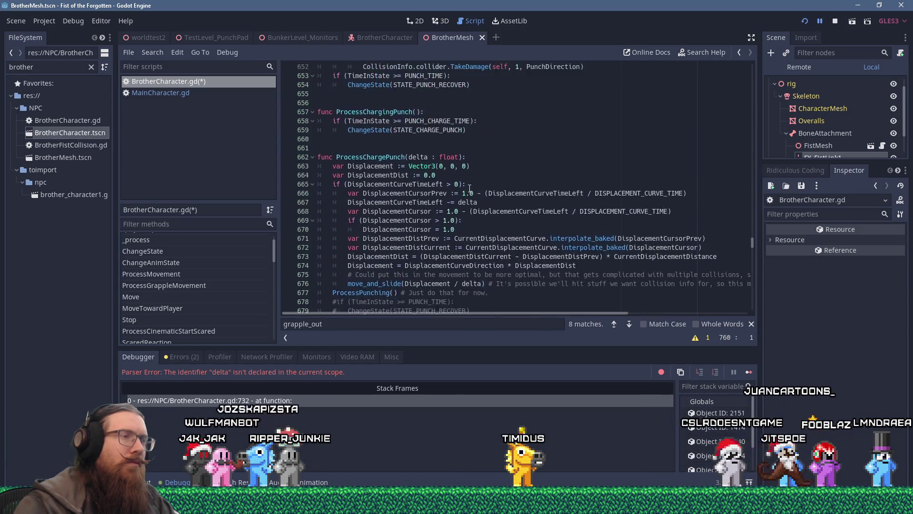
pyautogui.scroll(4, 469, 188)
pyautogui.click(515, 184)
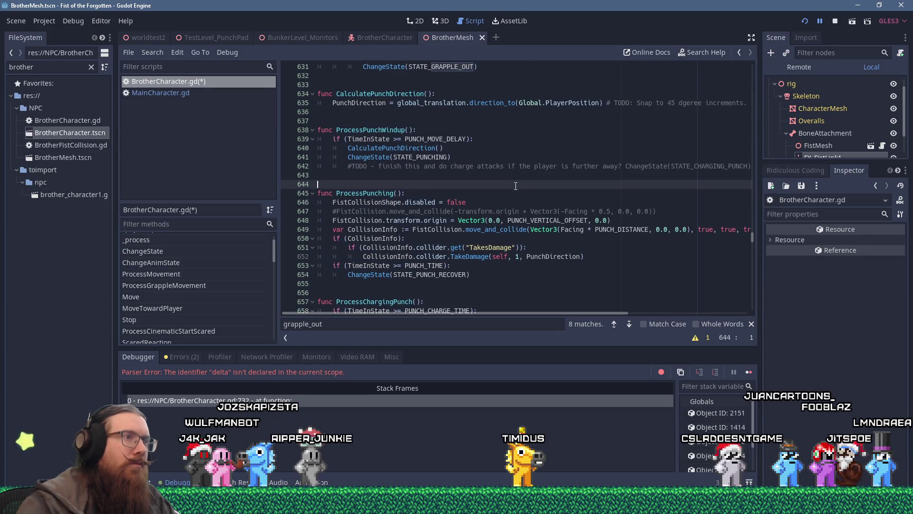
pyautogui.hotkey('ctrl', 'f')
pyautogui.write('fistmesh.')
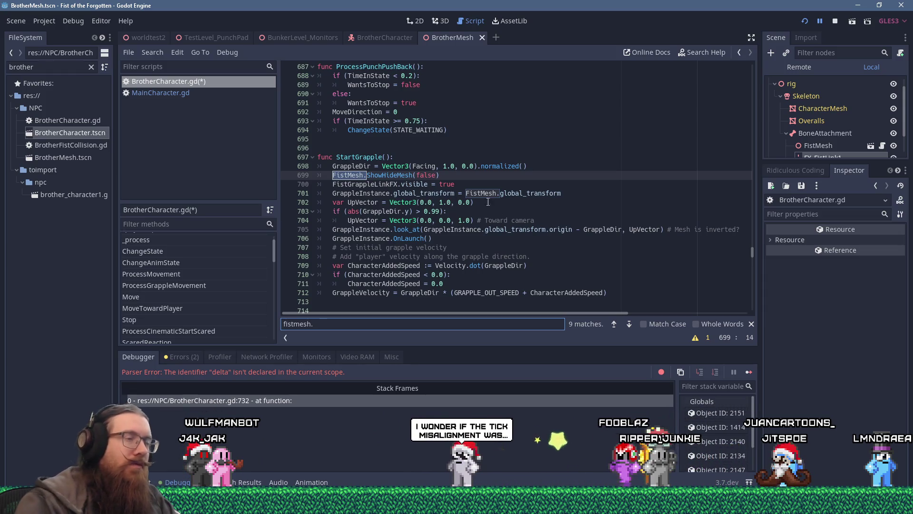
# Step: Remove the FistMesh. prefix from the StartGrapple call on line 699
pyautogui.click(394, 184)
pyautogui.hotkey('shift', 'F3')
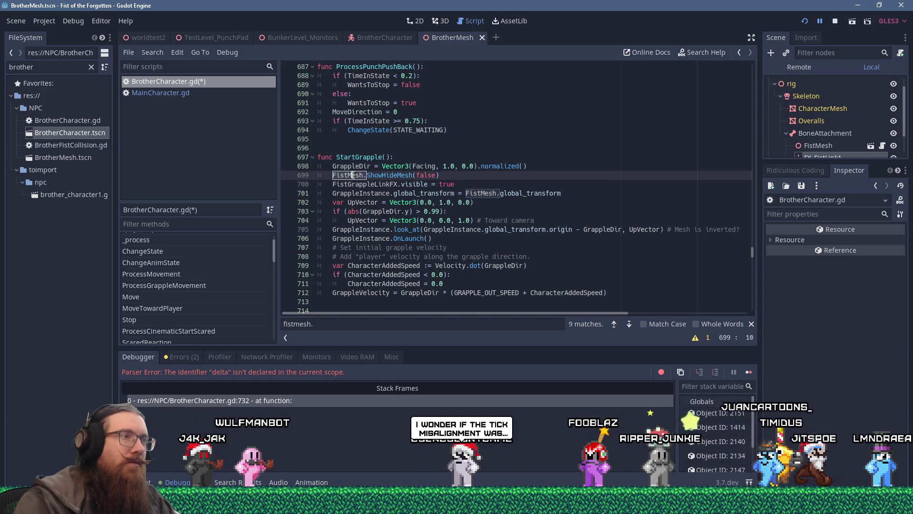
pyautogui.press('Delete')
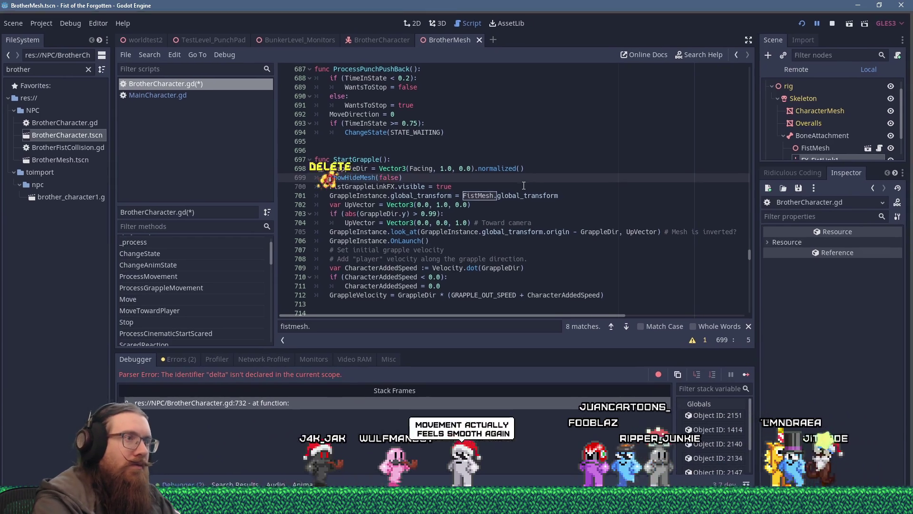
pyautogui.press('Right')
pyautogui.press('Right')
pyautogui.press('Right')
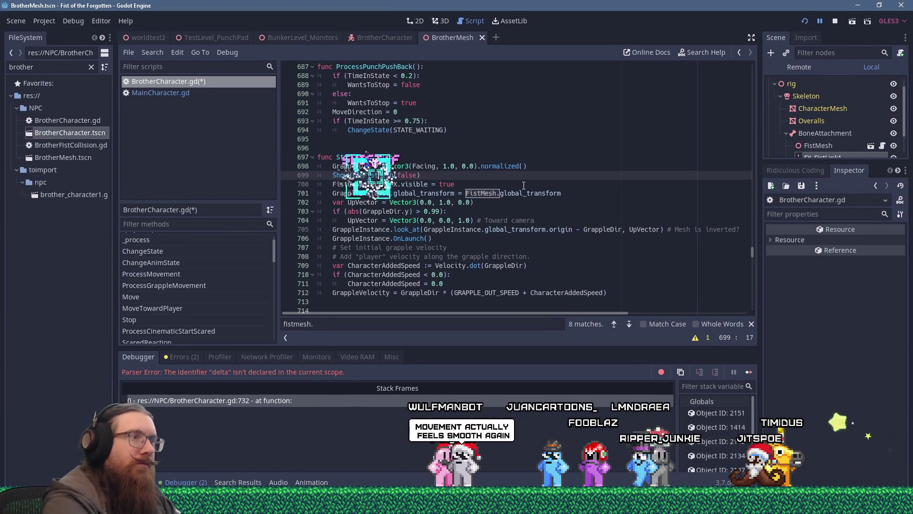
# Step: Change the line 758 call from ShowHide to ShowHideMesh
pyautogui.scroll(-20, 523, 186)
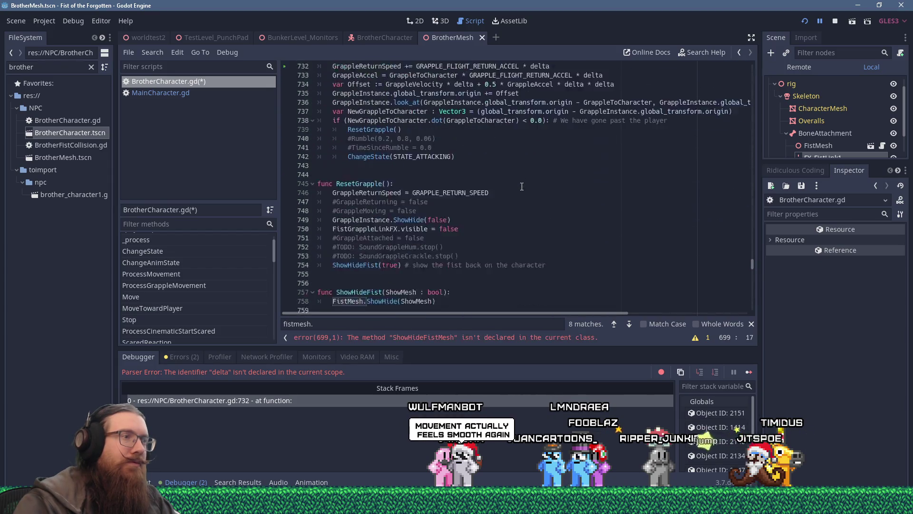
pyautogui.click(395, 167)
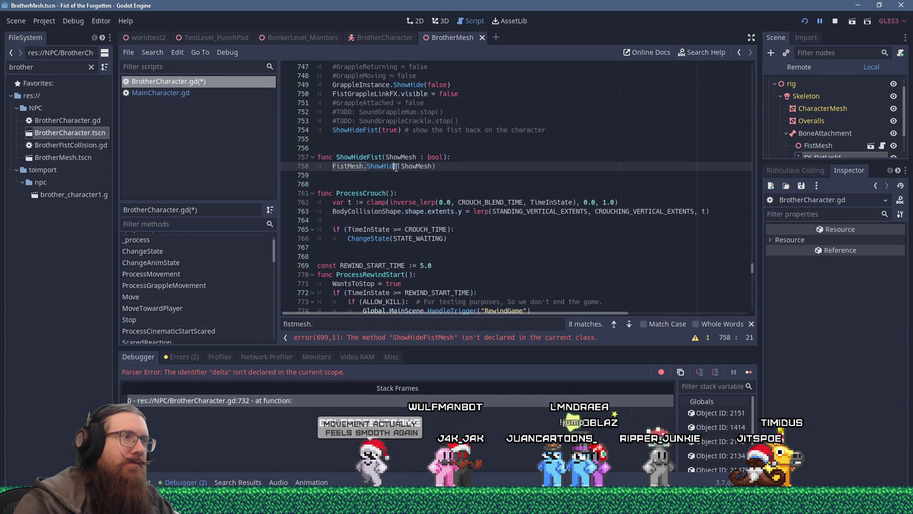
pyautogui.press('Right')
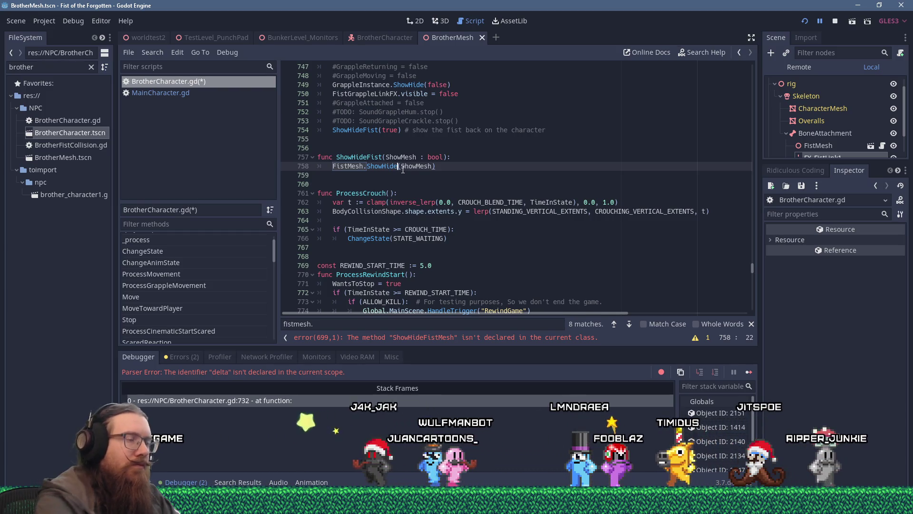
pyautogui.write('Mesh')
pyautogui.keyDown('ctrl'); pyautogui.click(347, 166); pyautogui.keyUp('ctrl')
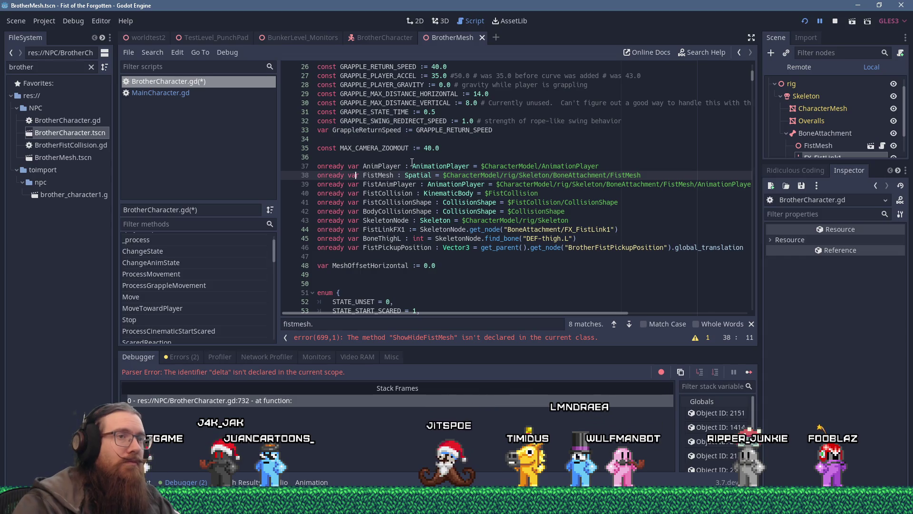
# Step: Filter project files for 'fistmesh' and 'fist_mesh', find no matches, then clear the filter
pyautogui.write('fistmesh')
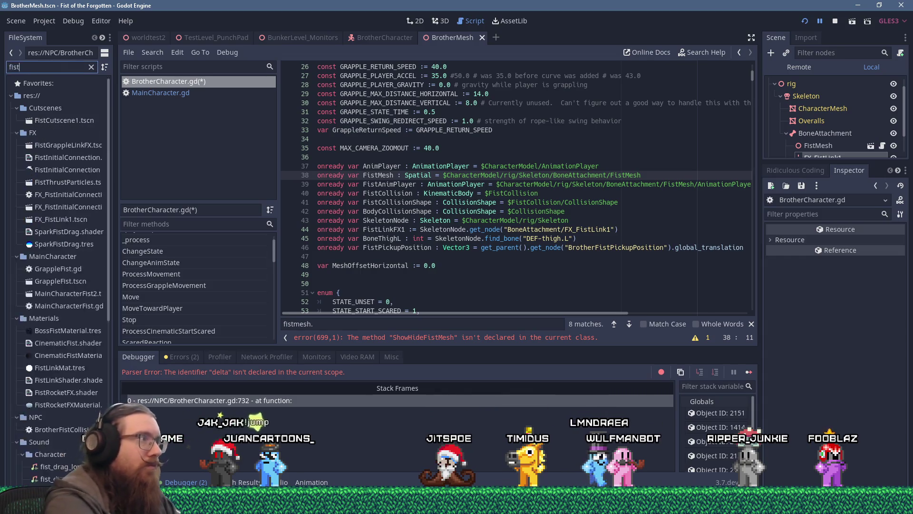
pyautogui.press('BackSpace')
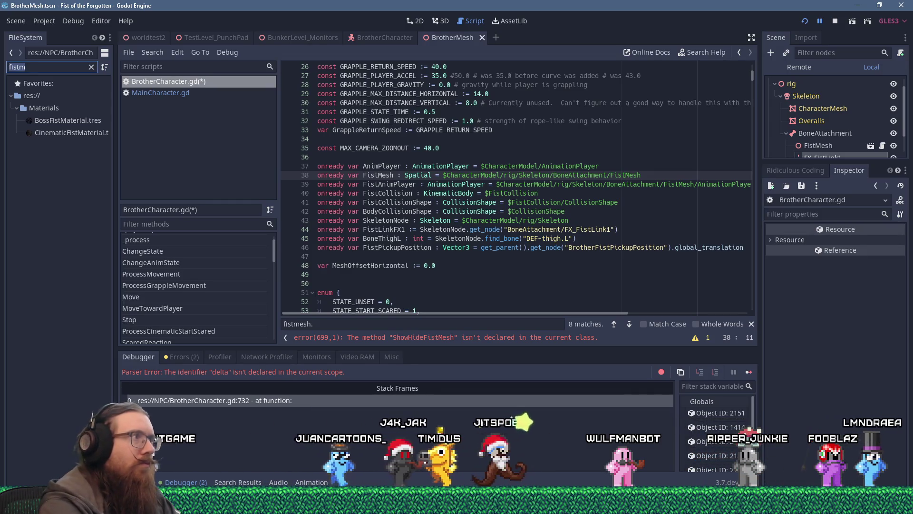
pyautogui.hotkey('ctrl', 'a')
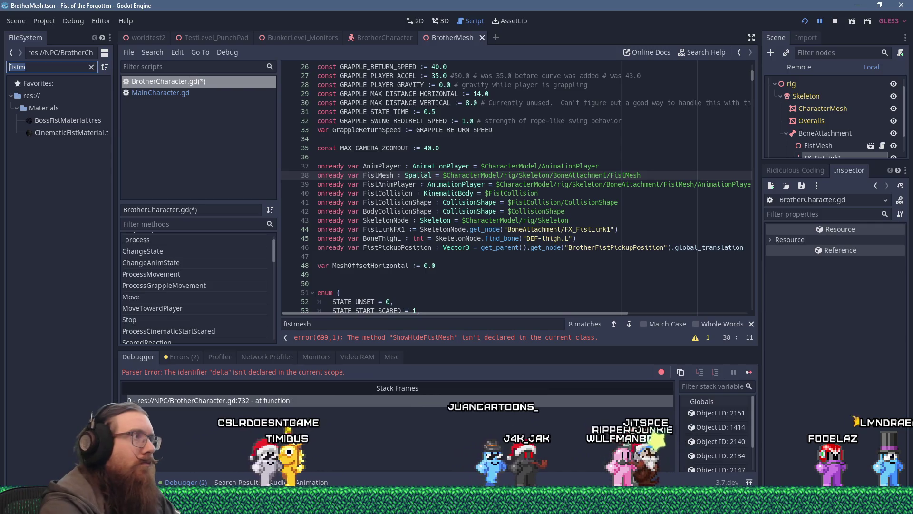
pyautogui.write('fistmesh')
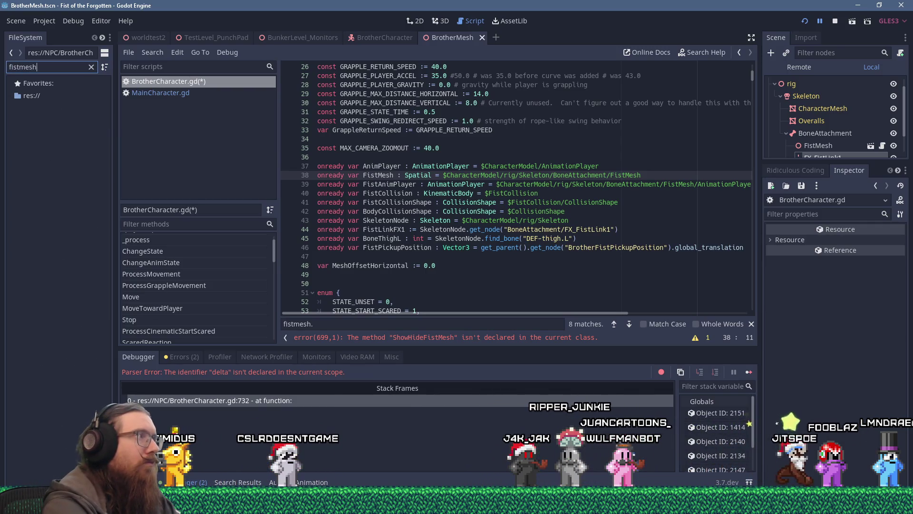
pyautogui.press('BackSpace')
pyautogui.write('_mesh')
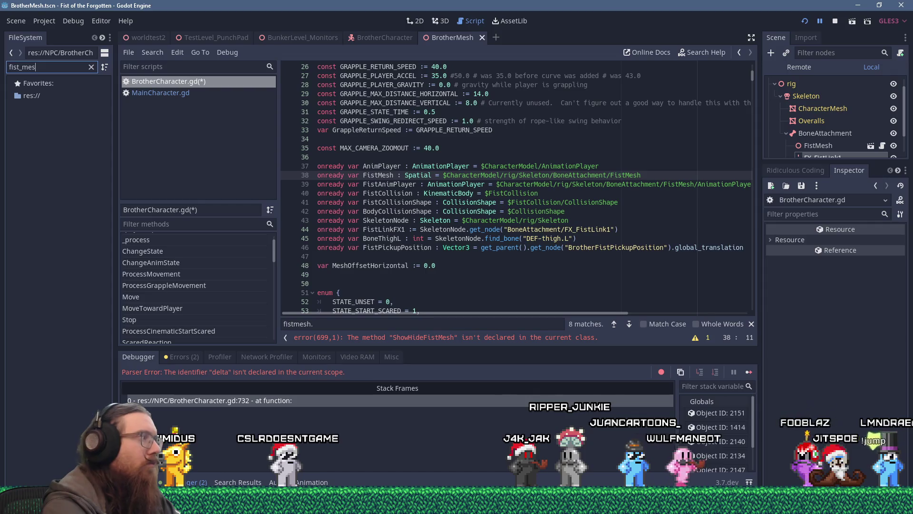
pyautogui.hotkey('ctrl', 'BackSpace')
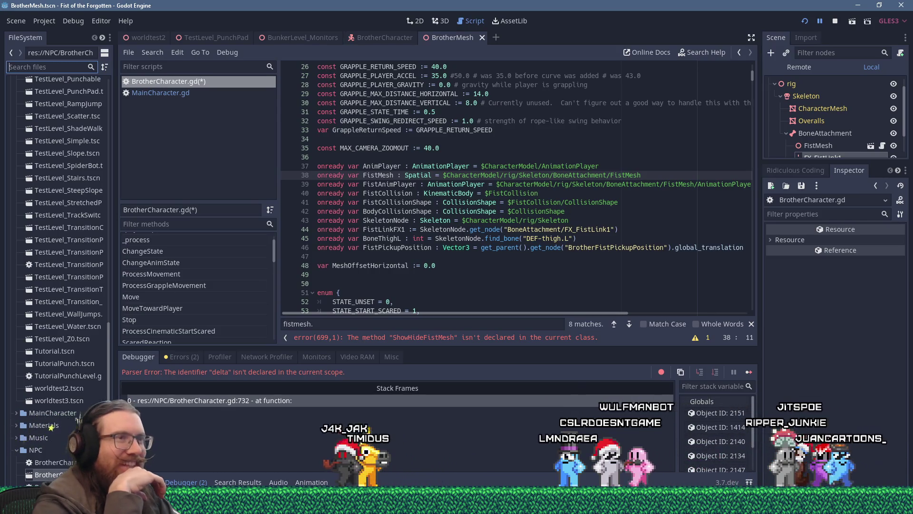
# Step: Open MainCharacterFist.gd from the FistMesh node in the BrotherMesh scene
pyautogui.moveTo(110, 373)
pyautogui.mouseDown()
pyautogui.moveTo(107, 139)
pyautogui.moveTo(109, 128)
pyautogui.moveTo(131, 125)
pyautogui.mouseUp()
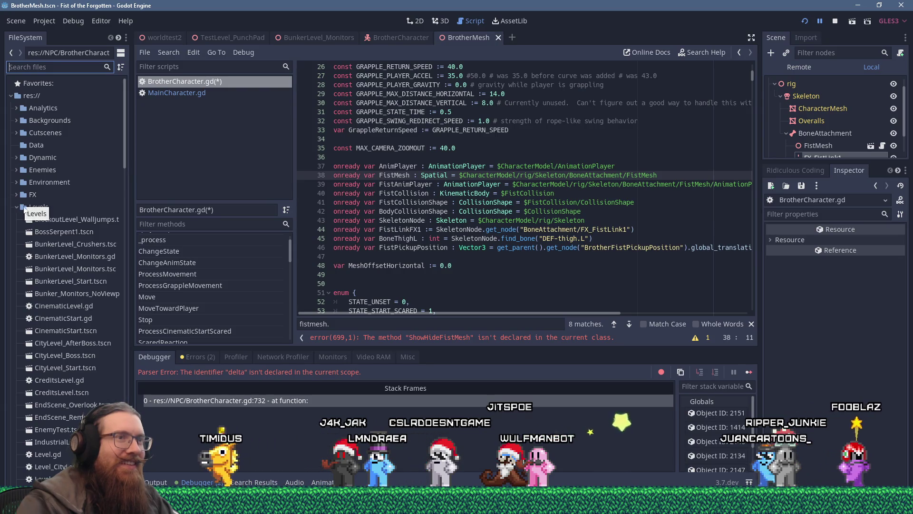
pyautogui.click(390, 40)
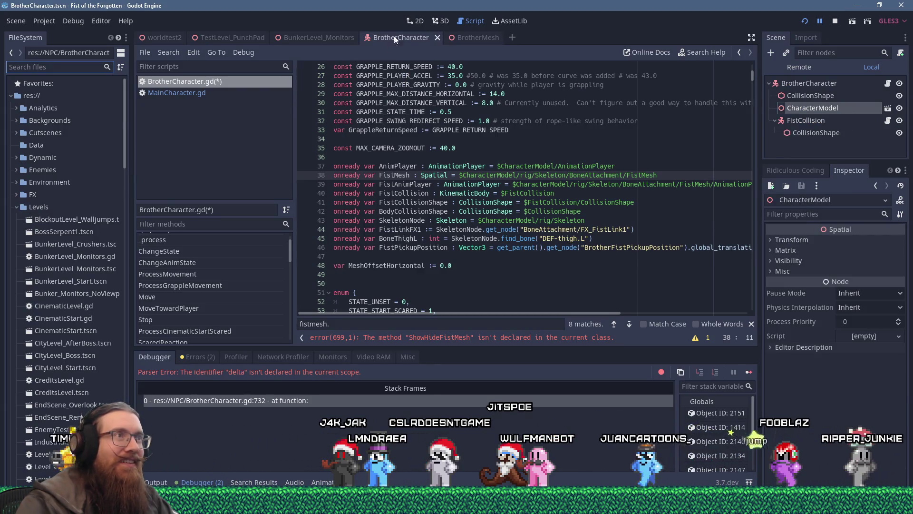
pyautogui.click(440, 21)
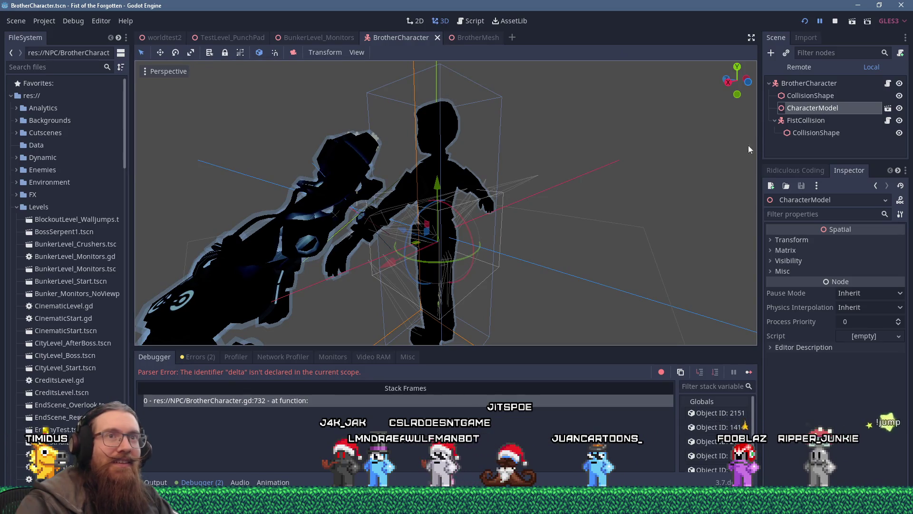
pyautogui.click(887, 108)
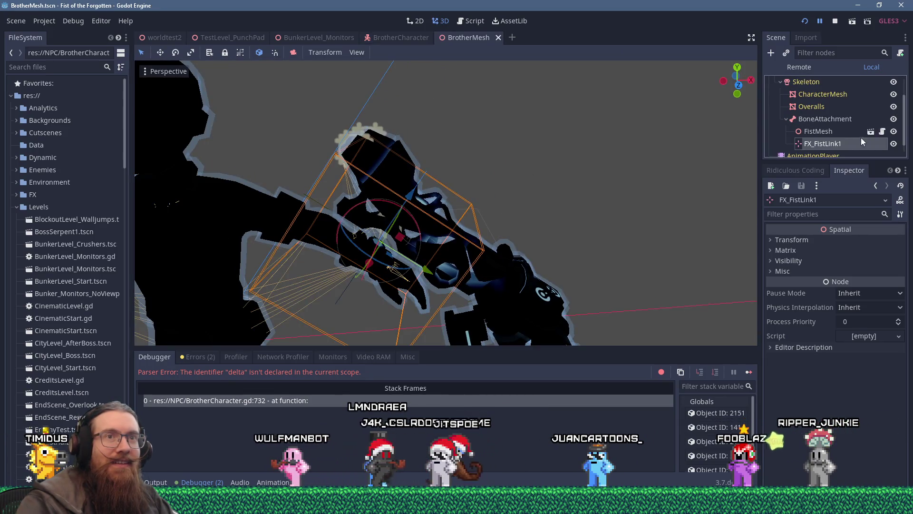
pyautogui.click(818, 132)
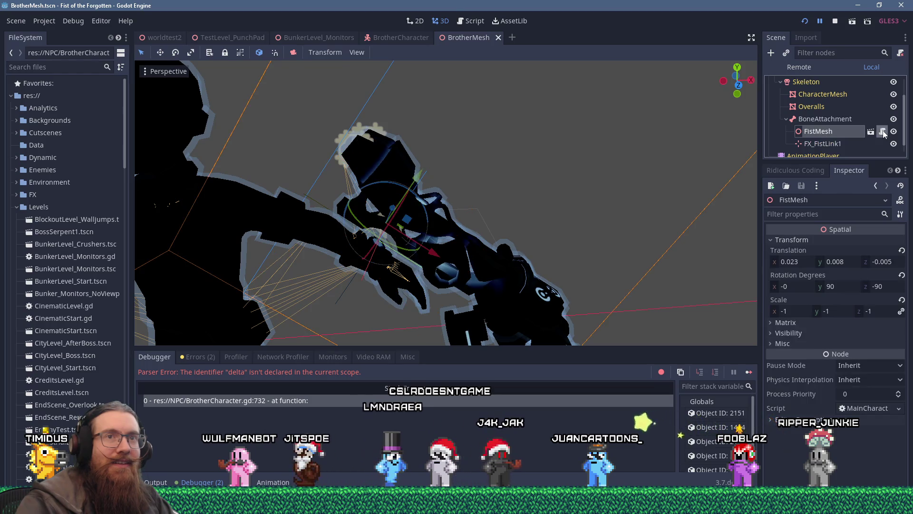
pyautogui.click(882, 131)
pyautogui.scroll(-1, 584, 155)
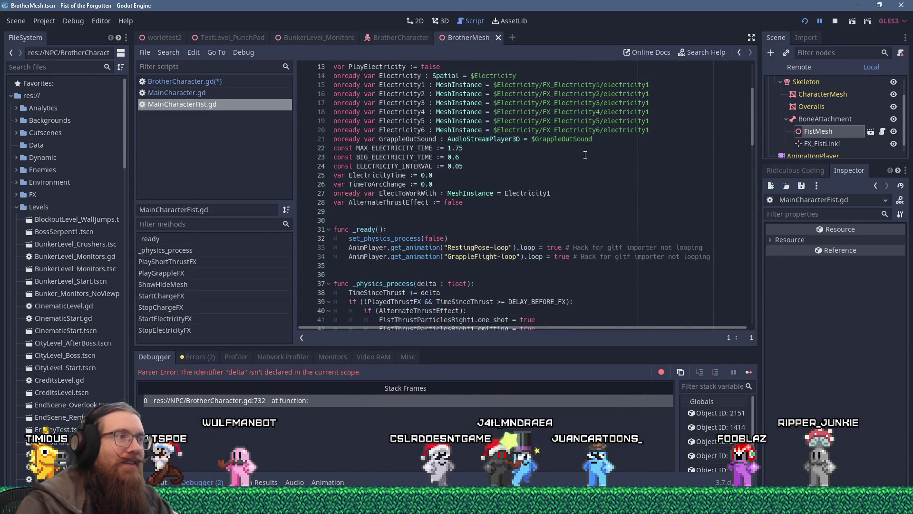
# Step: Add 'class_name FistMesh' on line 3 below extends Spatial
pyautogui.scroll(1, 585, 156)
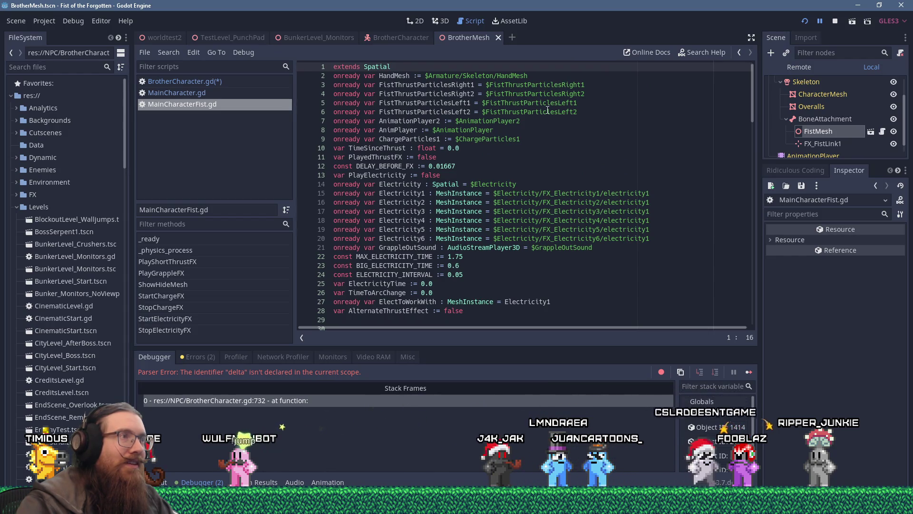
pyautogui.press('Return')
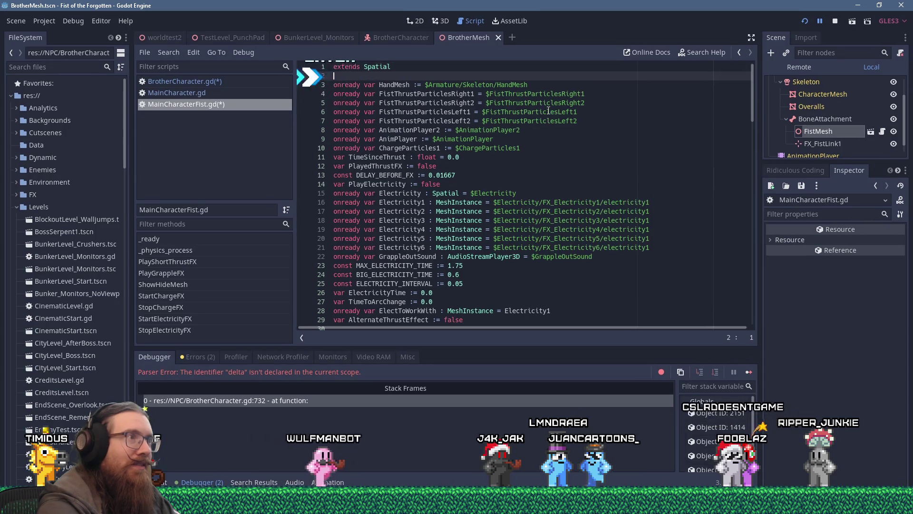
pyautogui.press('Return')
pyautogui.press('Tab')
pyautogui.write('s_name ')
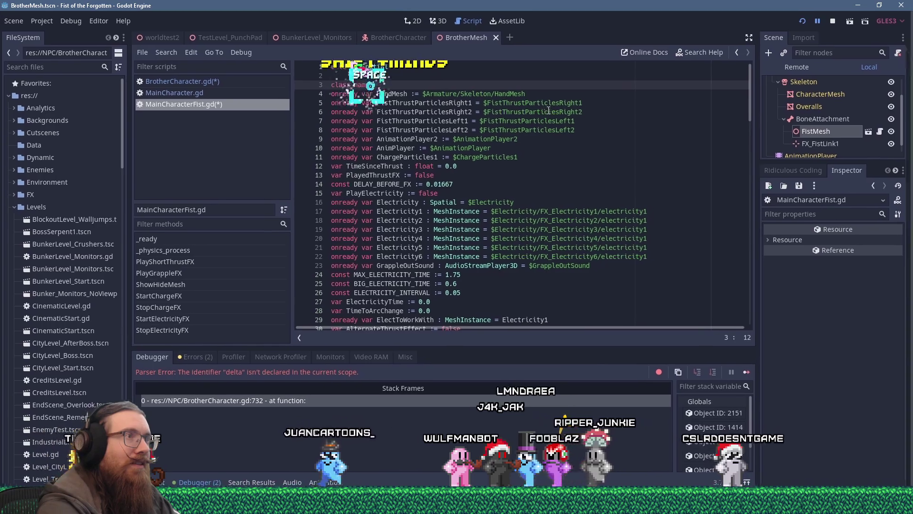
pyautogui.write('Fist')
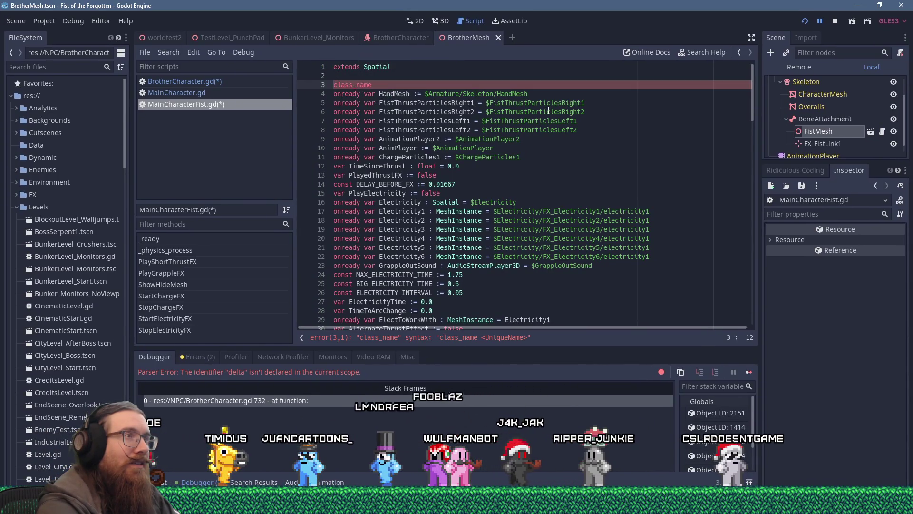
pyautogui.write('Mesh')
pyautogui.press('Return')
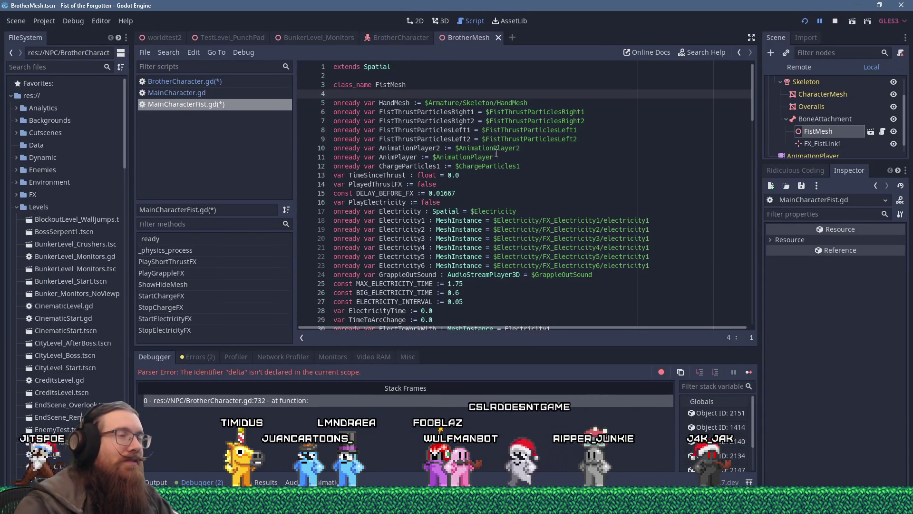
pyautogui.scroll(-6, 476, 169)
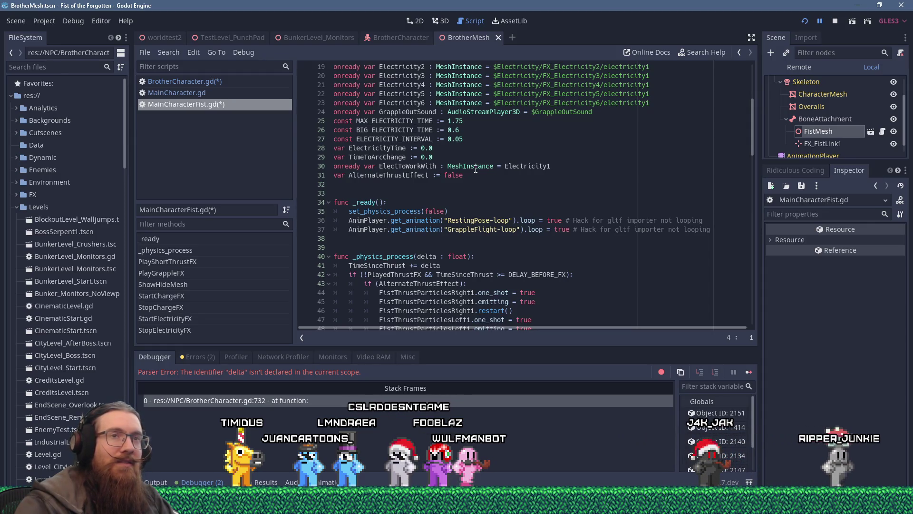
pyautogui.scroll(6, 475, 169)
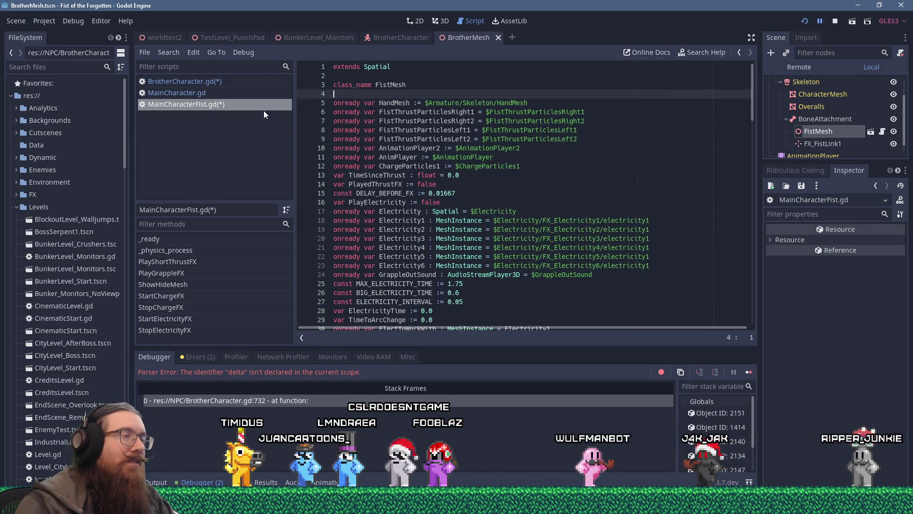
# Step: Retype line 38's FistMesh variable from Spatial to FistMesh and save BrotherCharacter.gd
pyautogui.click(235, 84)
pyautogui.doubleClick(434, 175)
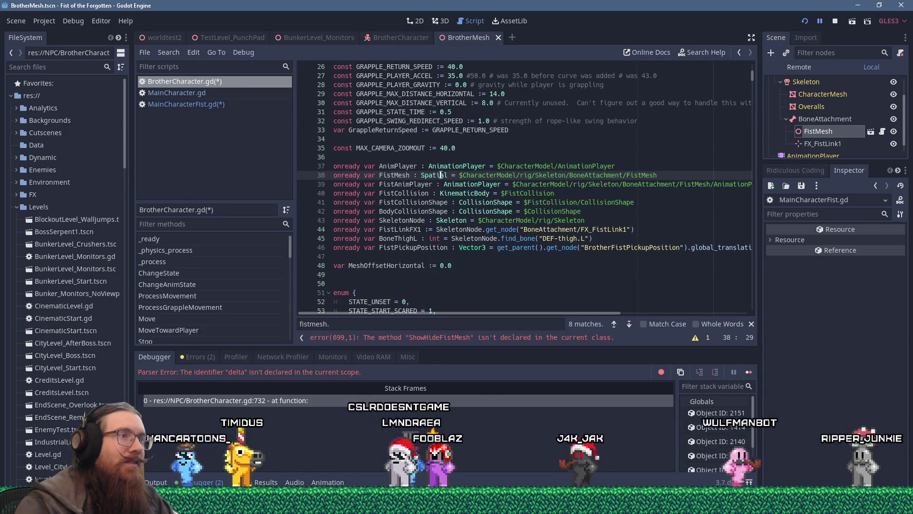
pyautogui.write('FistMesh')
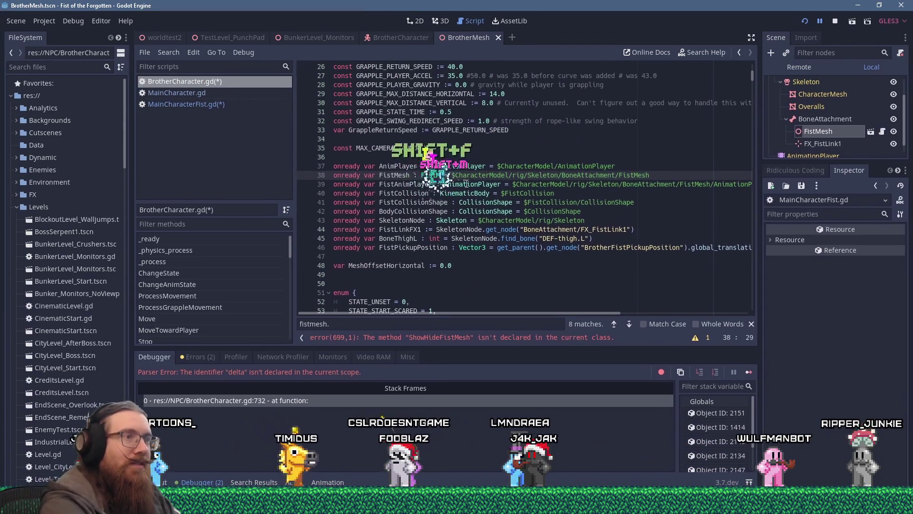
pyautogui.hotkey('ctrl', 's')
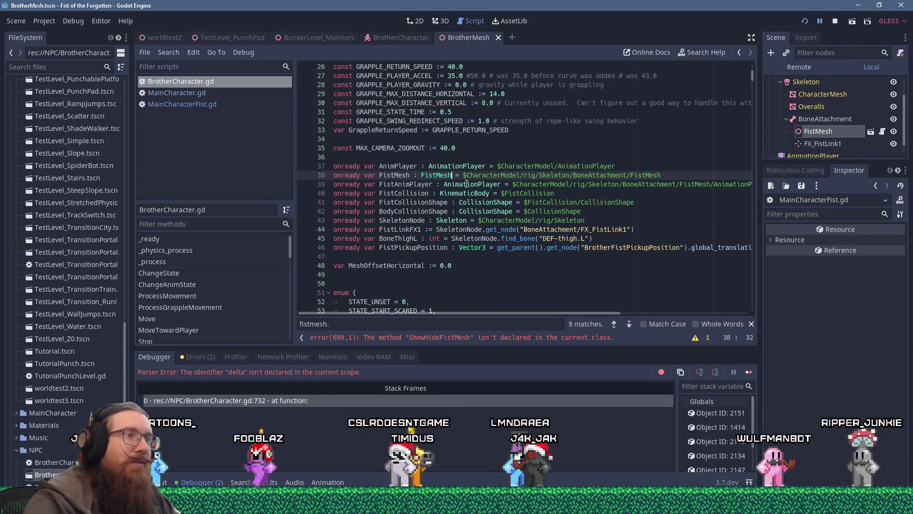
pyautogui.click(202, 104)
pyautogui.click(206, 90)
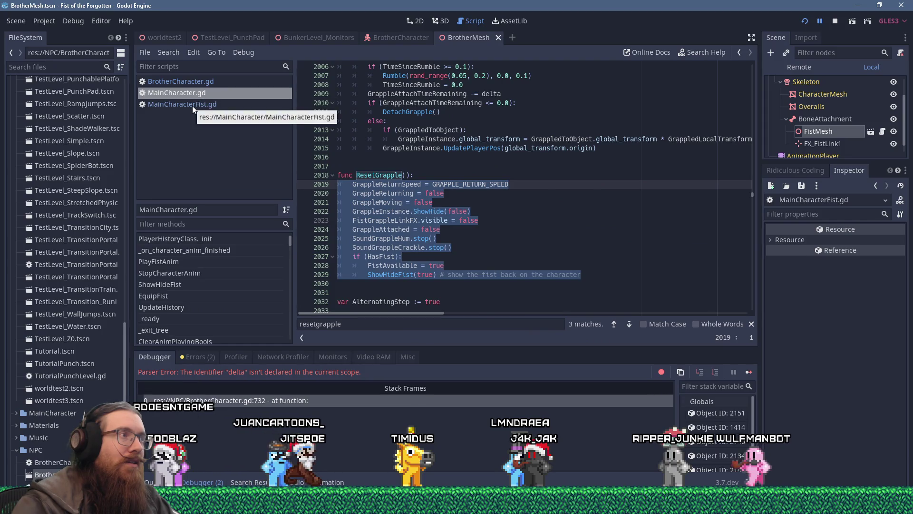
# Step: Rename the fist class to CharacterFistMesh, save, and copy the new class name
pyautogui.click(881, 131)
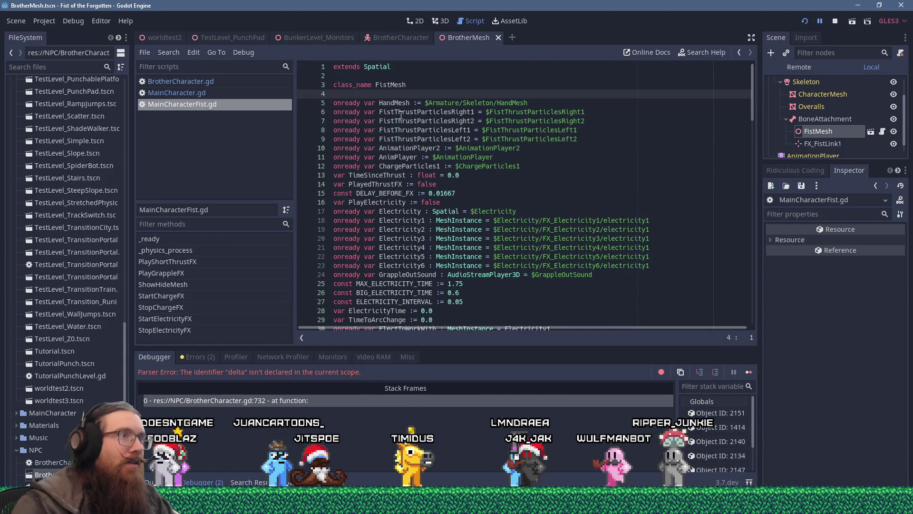
pyautogui.click(375, 85)
pyautogui.write('Charact')
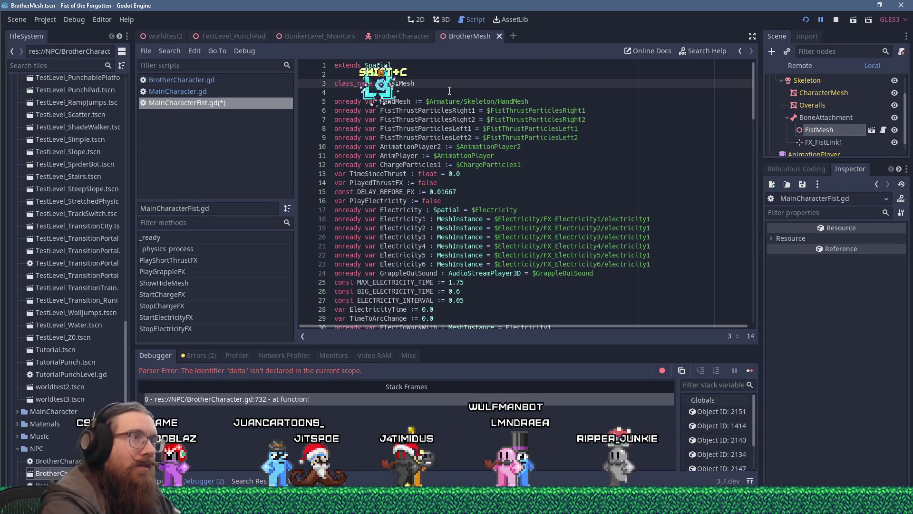
pyautogui.write('er')
pyautogui.click(425, 85)
pyautogui.hotkey('ctrl', 's')
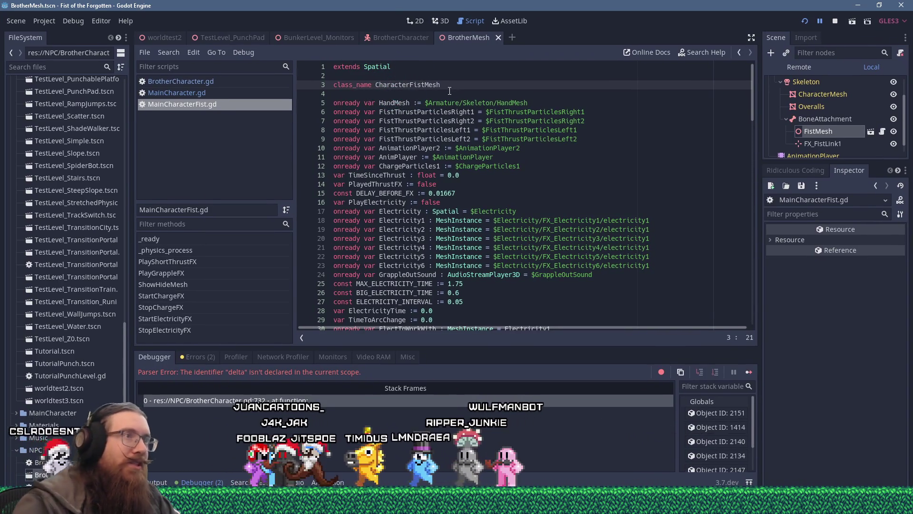
pyautogui.rightClick(425, 85)
pyautogui.click(460, 139)
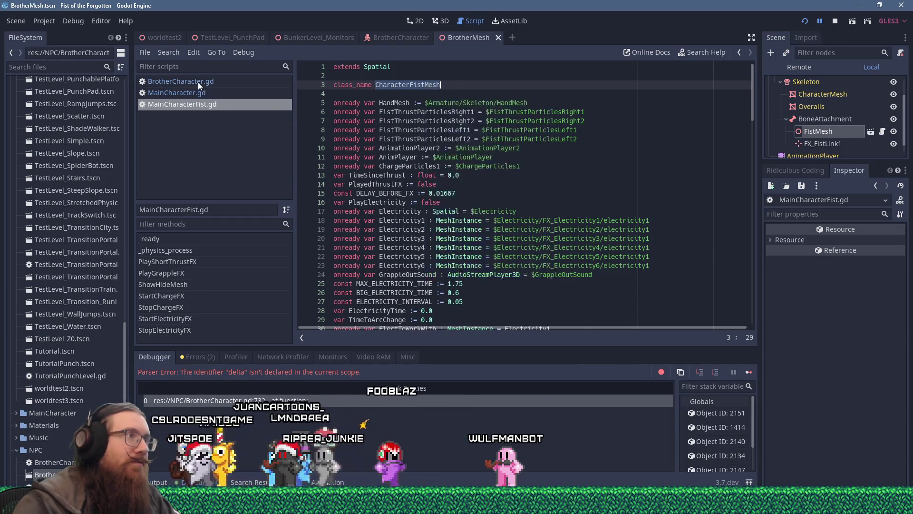
pyautogui.click(198, 82)
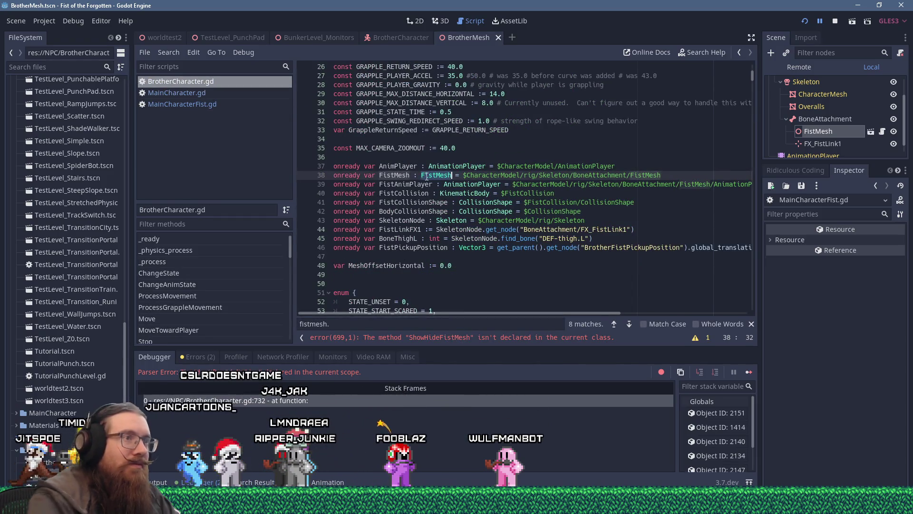
# Step: Paste CharacterFistMesh as the FistMesh variable's type on line 38
pyautogui.write('CharacterFistMesh')
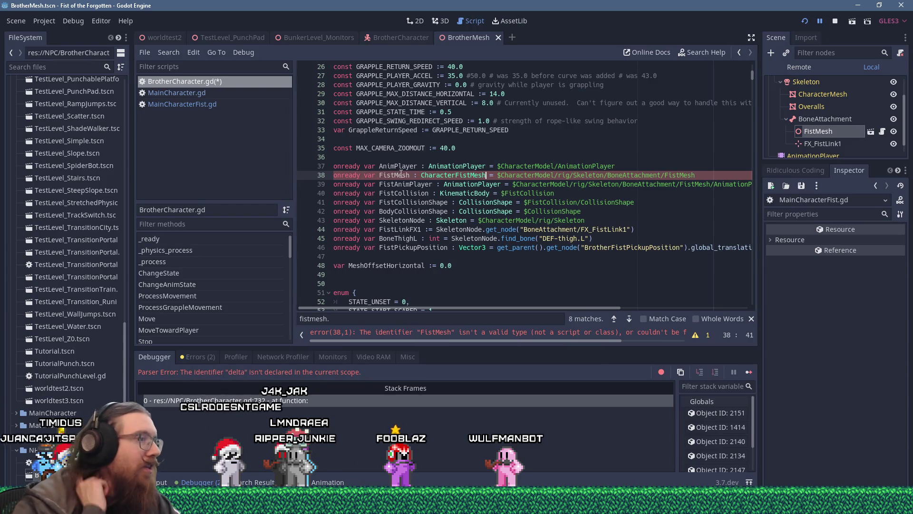
pyautogui.scroll(-2, 486, 203)
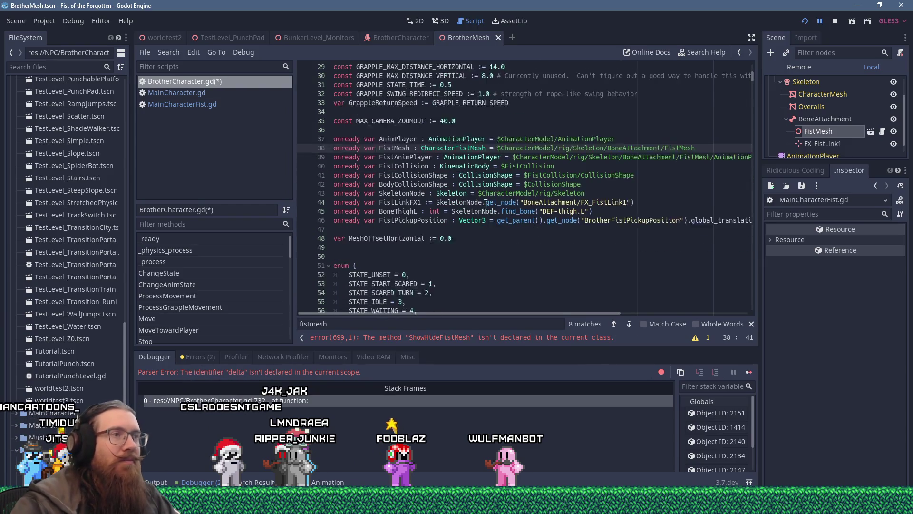
pyautogui.scroll(-2, 481, 209)
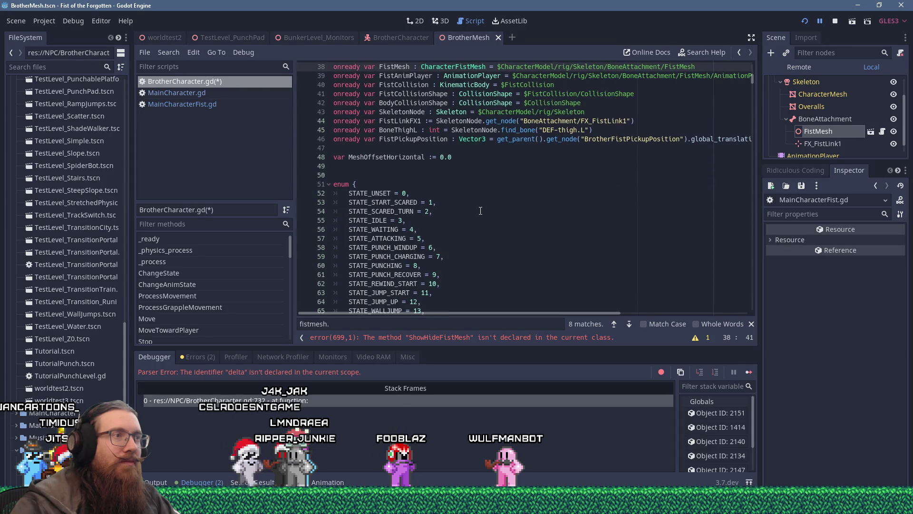
pyautogui.scroll(4, 481, 211)
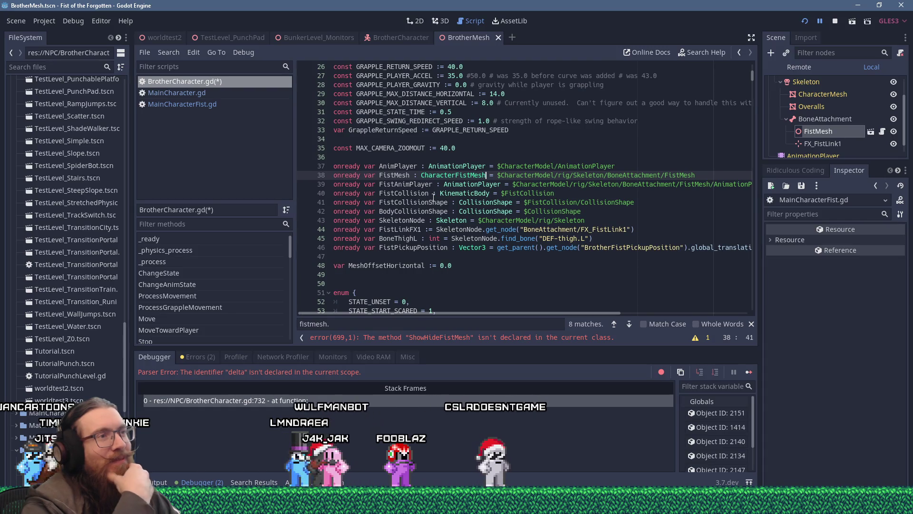
pyautogui.doubleClick(385, 166)
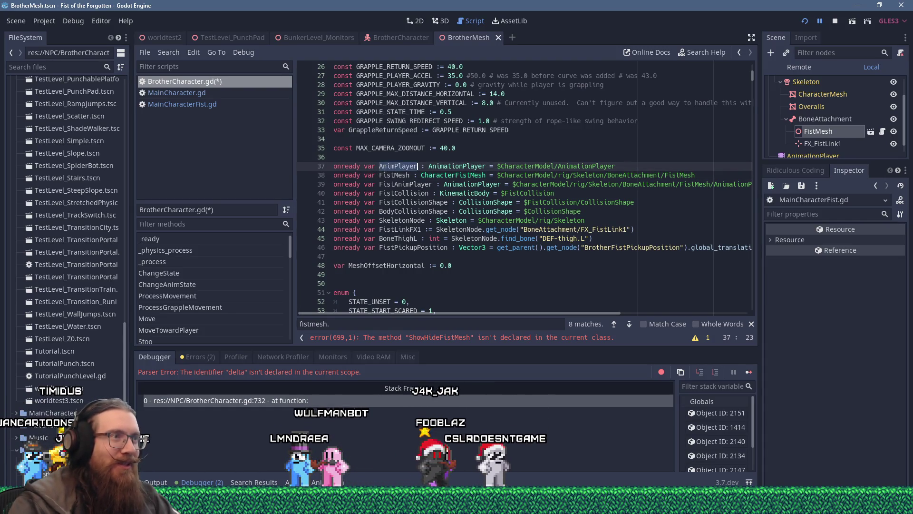
pyautogui.doubleClick(410, 176)
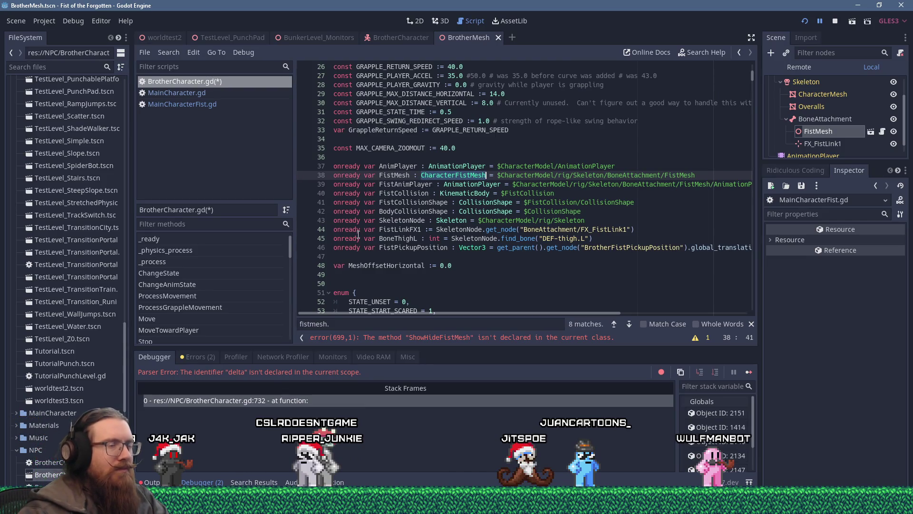
pyautogui.scroll(-1, 400, 238)
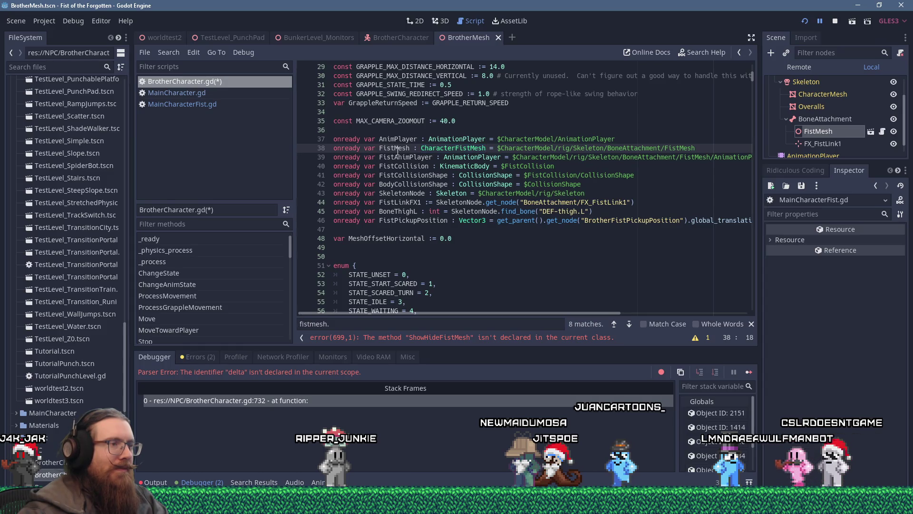
# Step: Change the line 699 call from ShowHideFistMesh to ShowHideFist and save
pyautogui.click(432, 338)
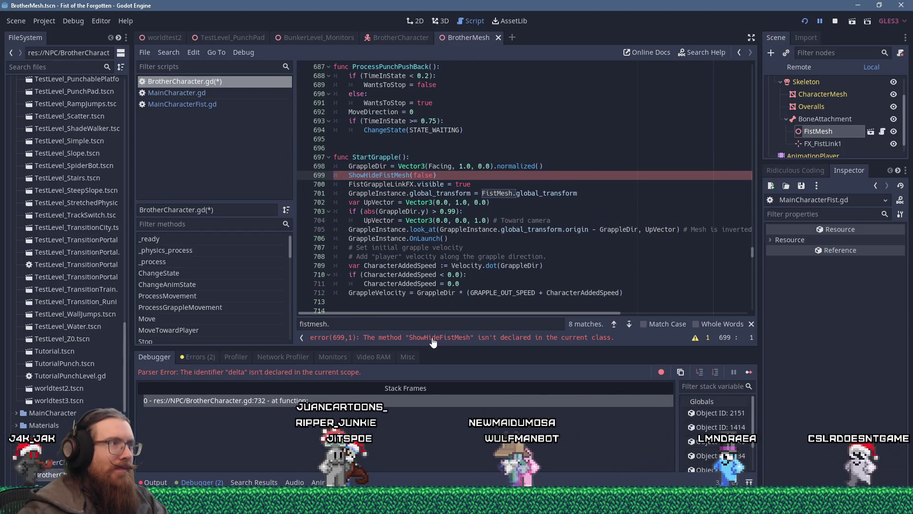
pyautogui.doubleClick(387, 175)
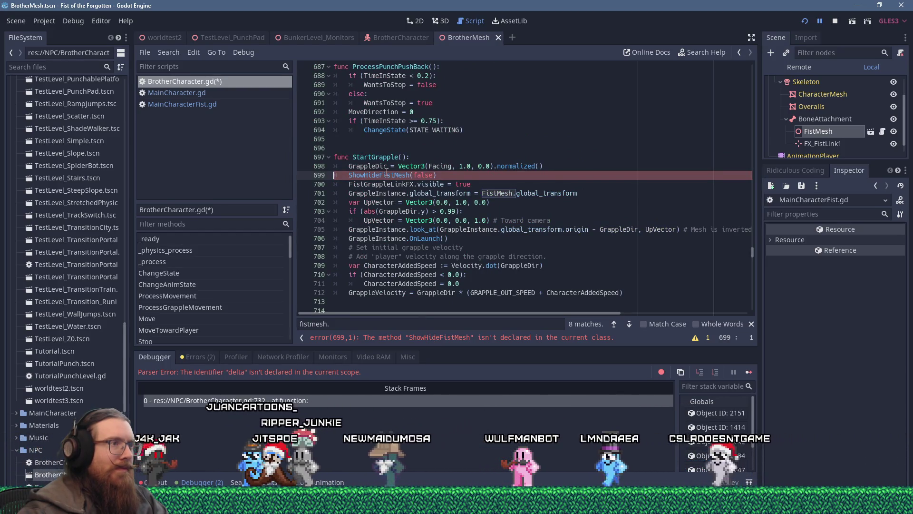
pyautogui.scroll(-10, 476, 214)
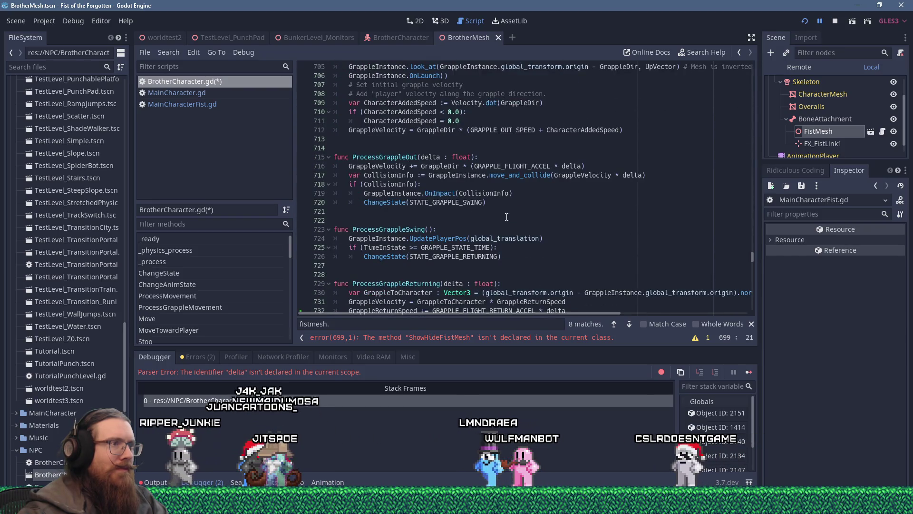
pyautogui.scroll(-9, 507, 220)
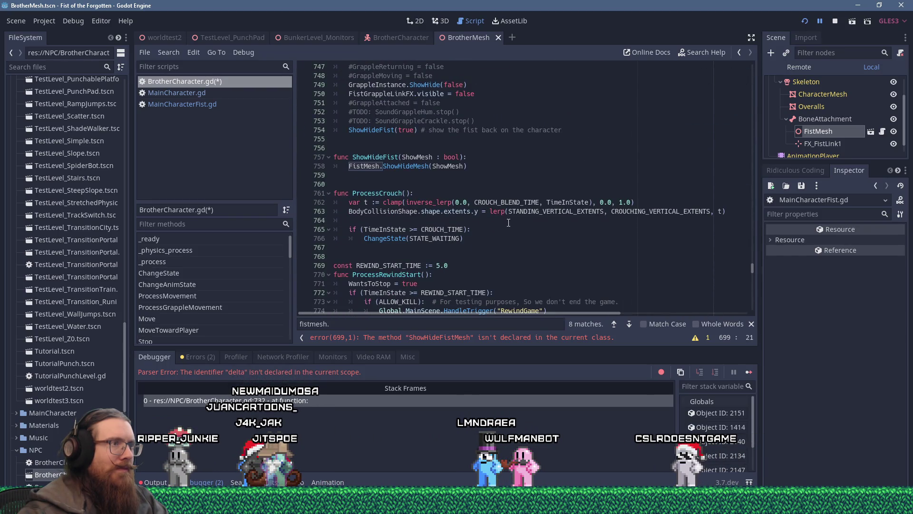
pyautogui.scroll(19, 508, 222)
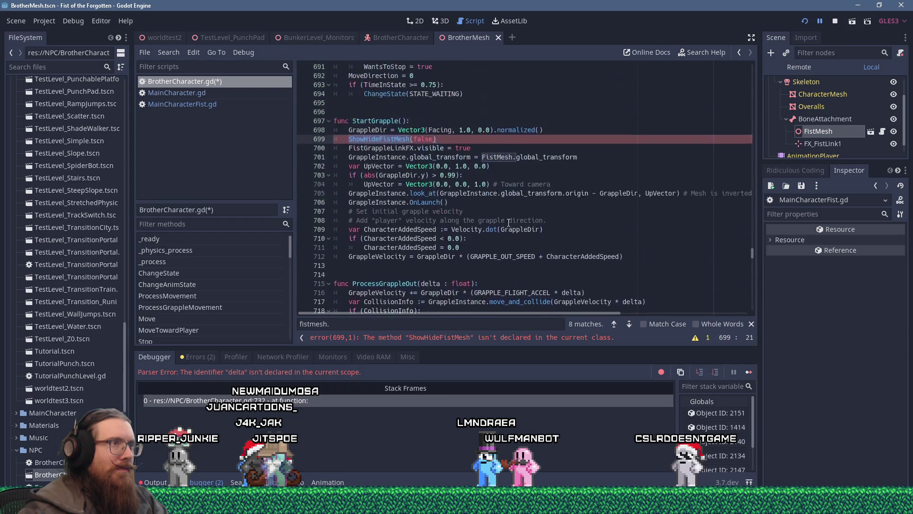
pyautogui.click(399, 139)
pyautogui.click(398, 149)
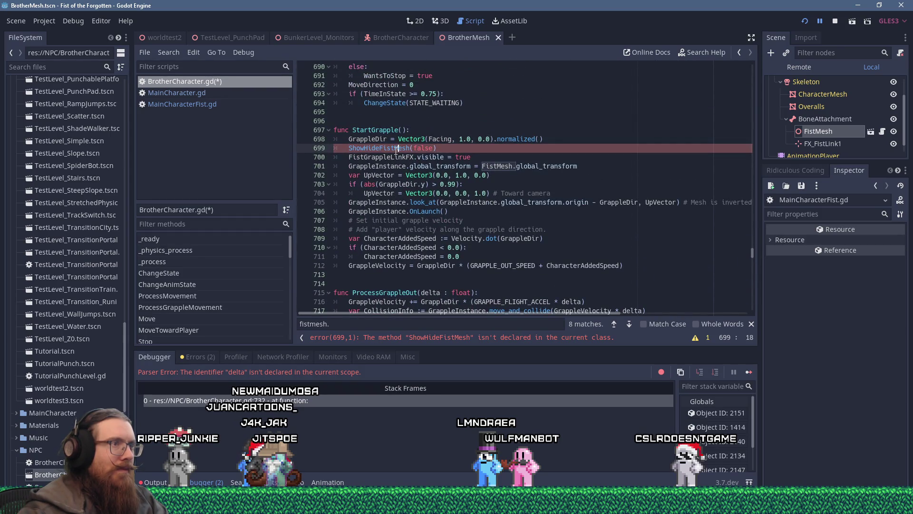
pyautogui.hotkey('shift', 'Right')
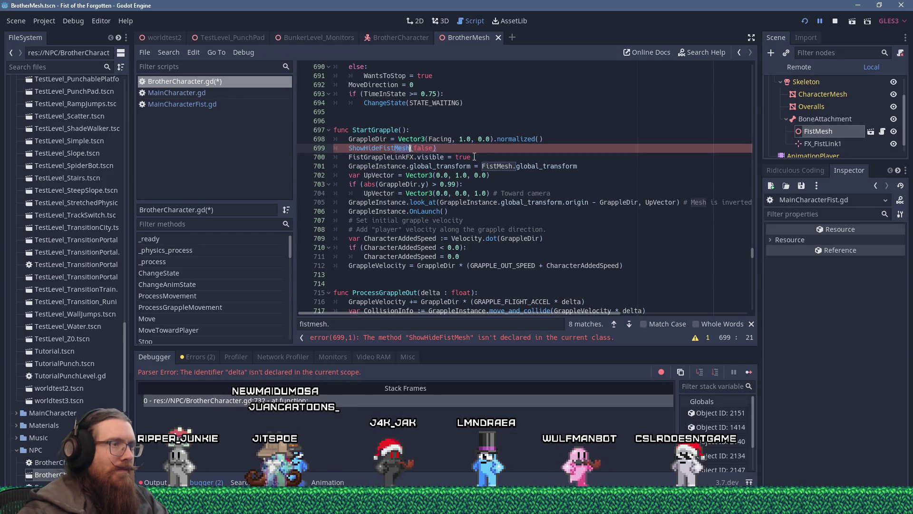
pyautogui.press('Delete')
pyautogui.hotkey('ctrl', 's')
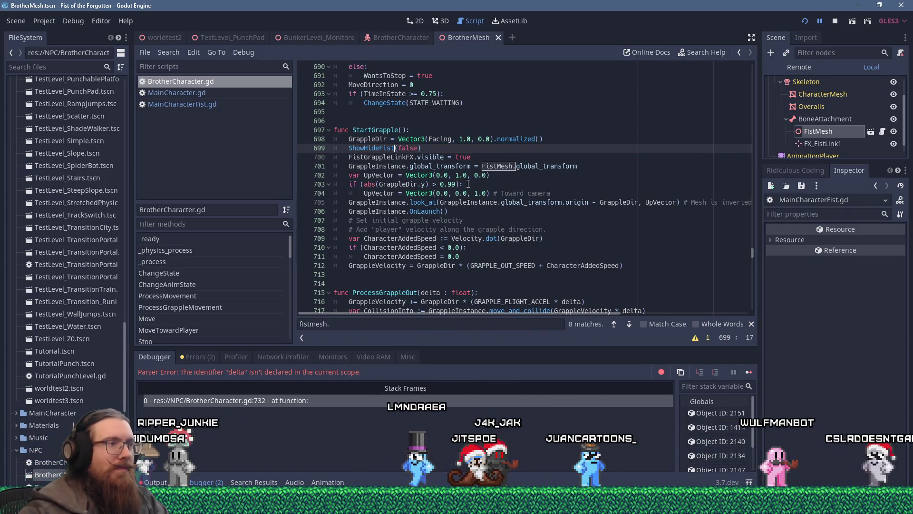
# Step: Review the script and relaunch the game to test the fix
pyautogui.scroll(-4, 459, 183)
pyautogui.scroll(-9, 459, 183)
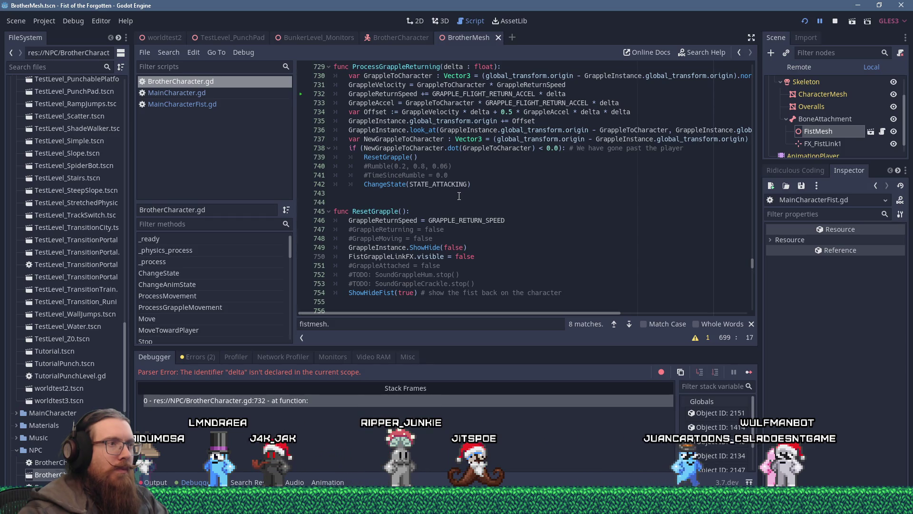
pyautogui.scroll(3, 458, 196)
pyautogui.scroll(-1, 458, 198)
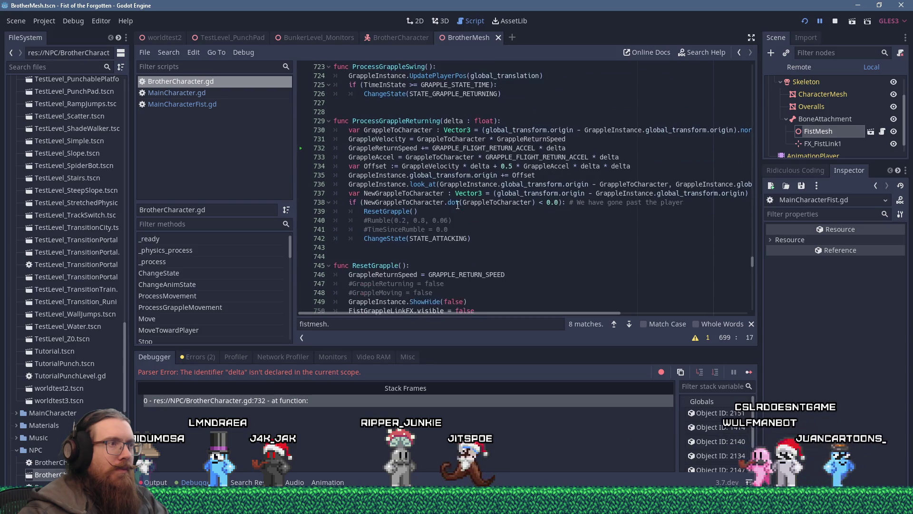
pyautogui.click(805, 22)
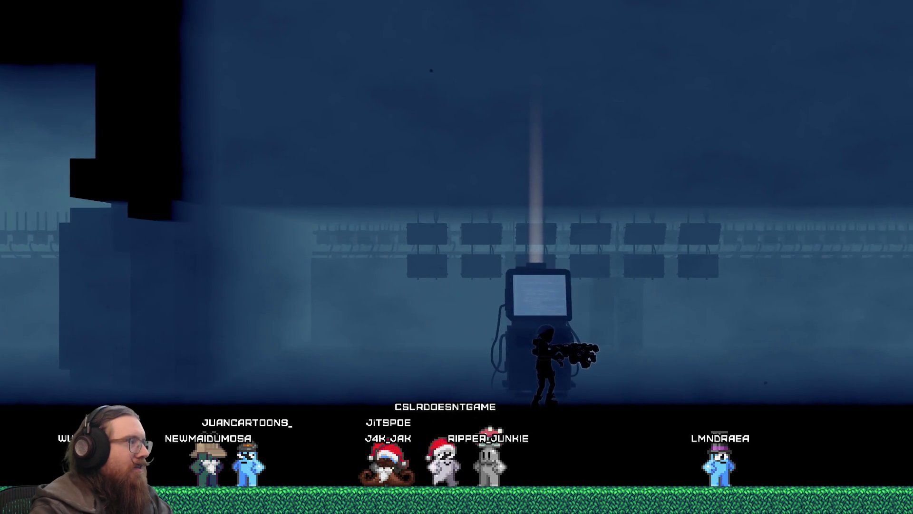
# Step: Open the in-game development console
pyautogui.press('`')
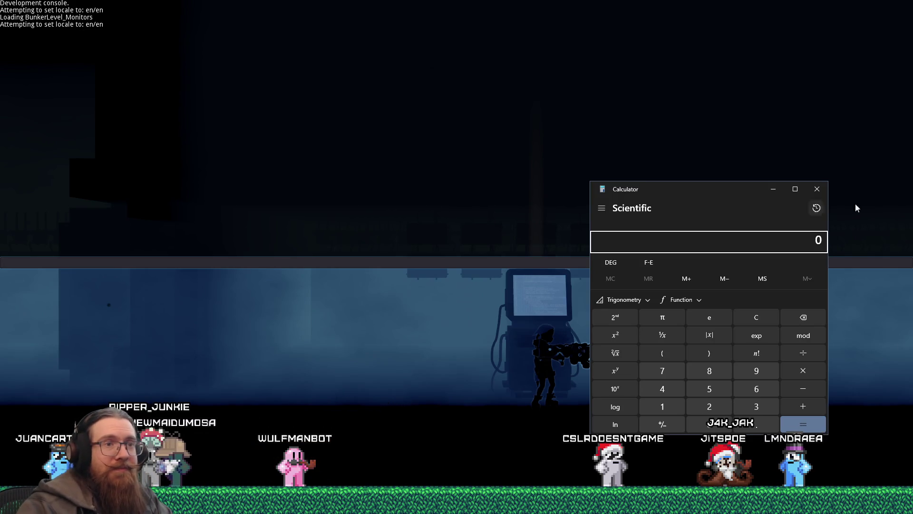
# Step: Compute (64 × 3 + 32) ÷ 8 = 28 in Calculator, then clear the display to 0
pyautogui.moveTo(695, 196); pyautogui.dragTo(600, 177)
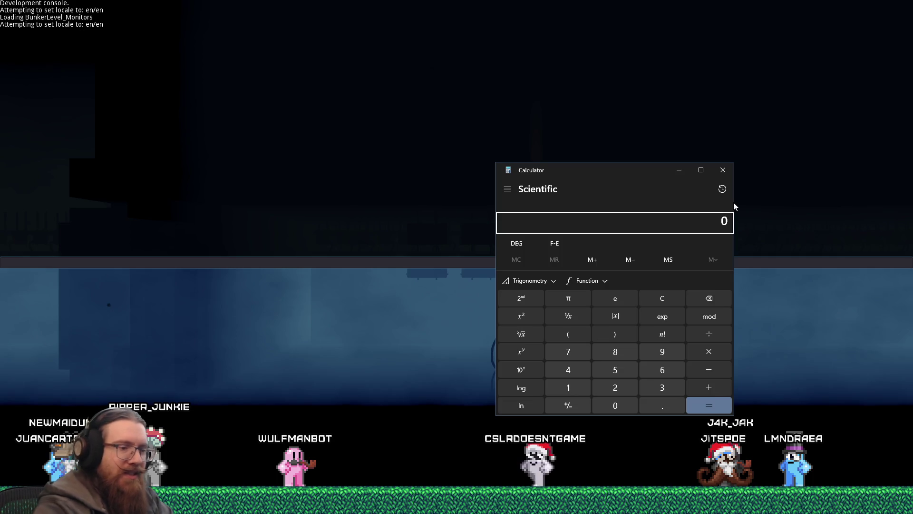
pyautogui.write('64 ×')
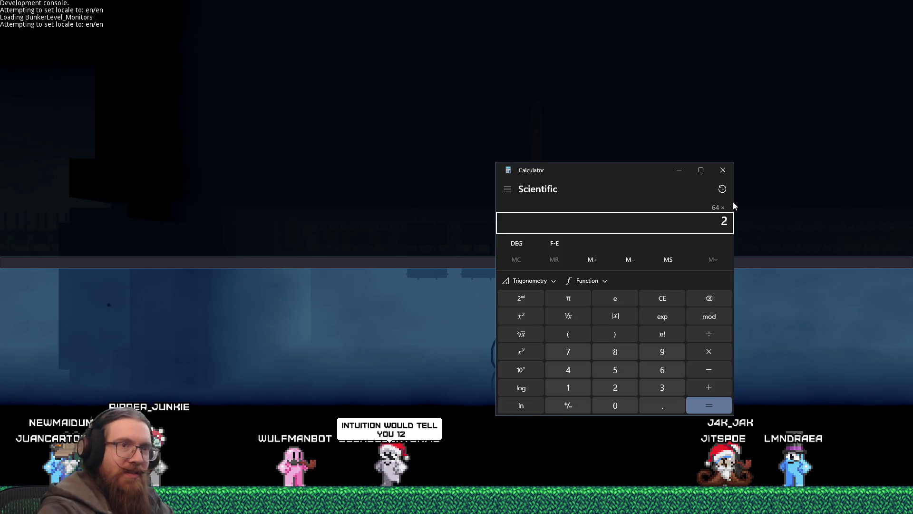
pyautogui.press('BackSpace')
pyautogui.write('3')
pyautogui.press('Return')
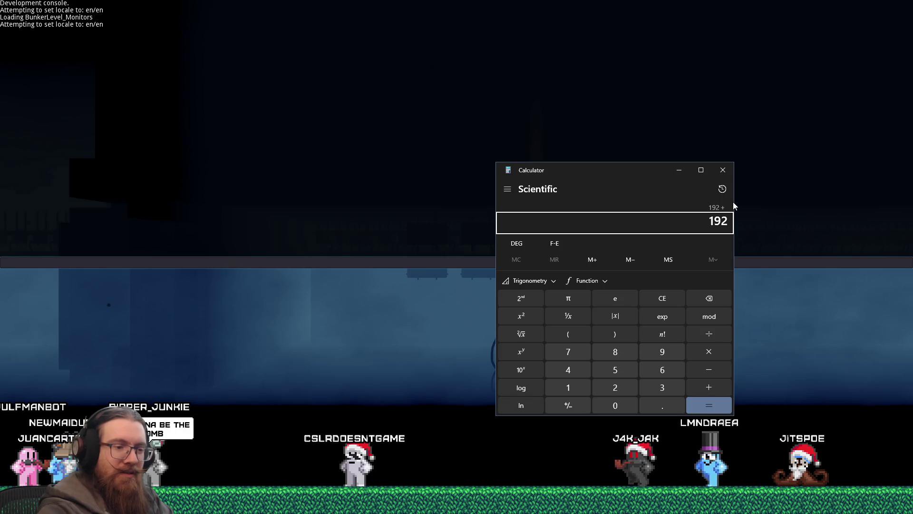
pyautogui.write('32')
pyautogui.press('Return')
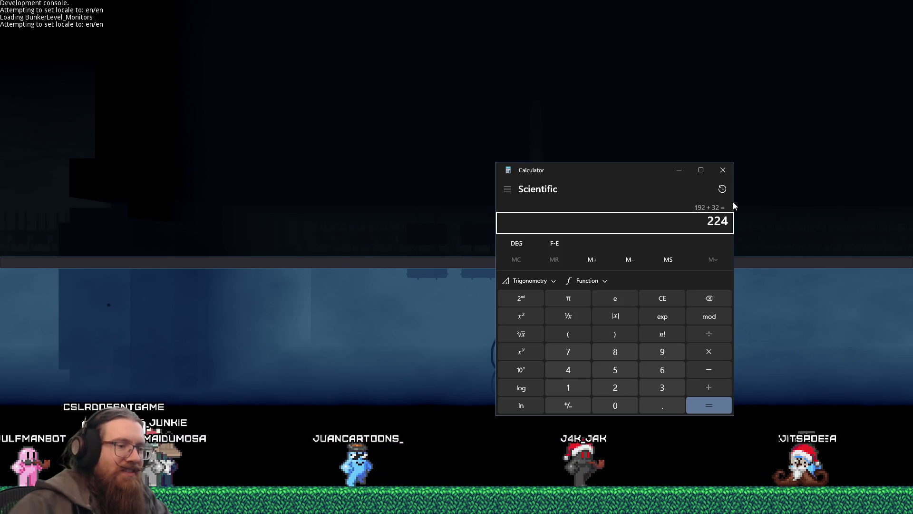
pyautogui.write('/8')
pyautogui.press('Return')
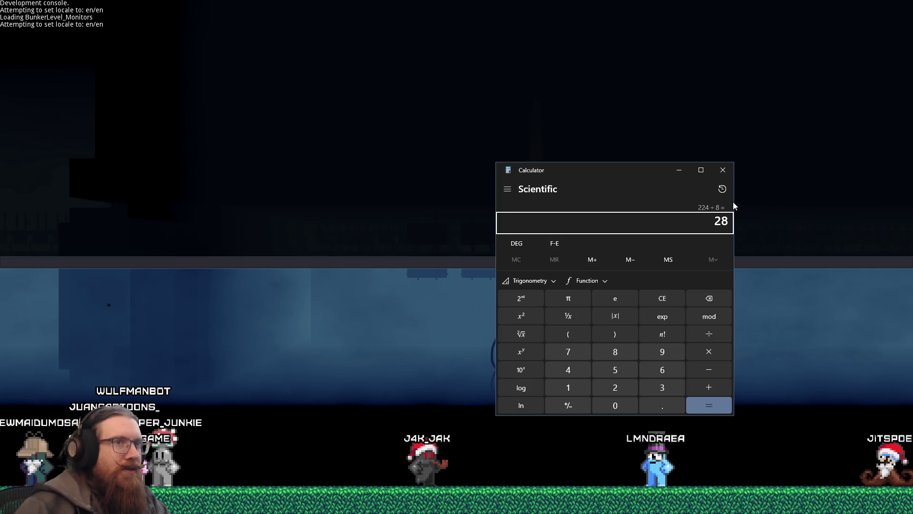
pyautogui.press('Escape')
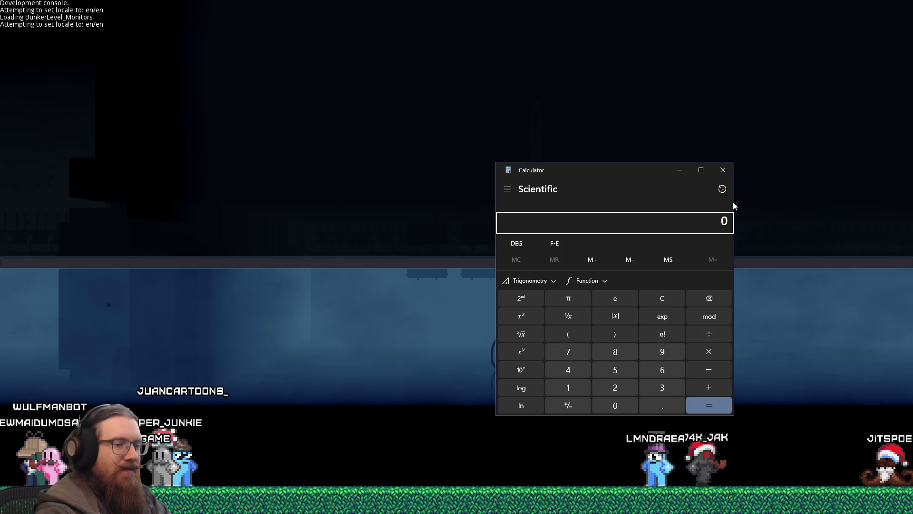
# Step: Calculate 8 × 3 = 24, clear it, then evaluate 4 × 3 + 4 = 16 and switch to Discord
pyautogui.write('8')
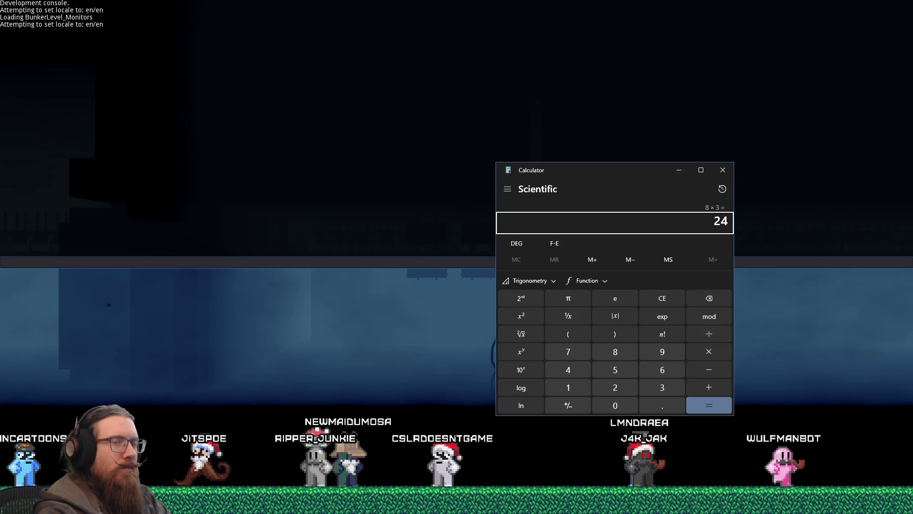
pyautogui.press('Escape')
pyautogui.write('4*3')
pyautogui.press('Return')
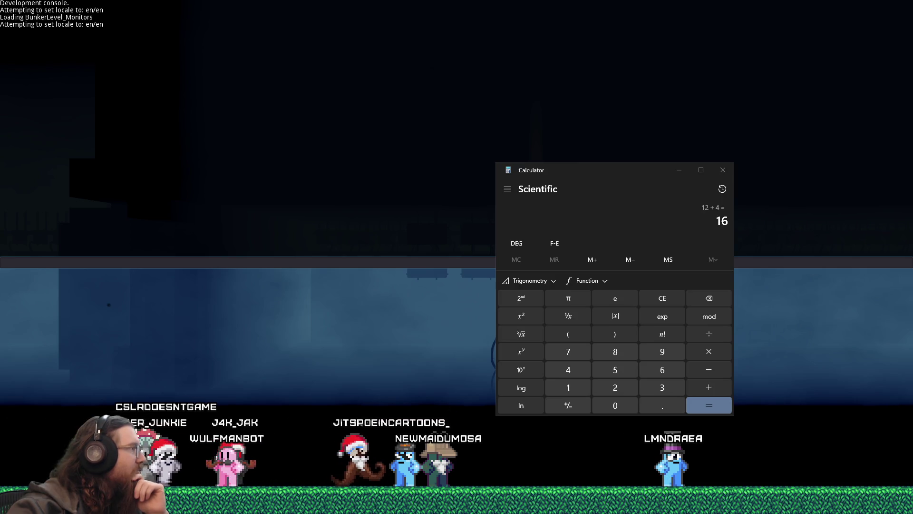
pyautogui.hotkey('alt', 'Tab')
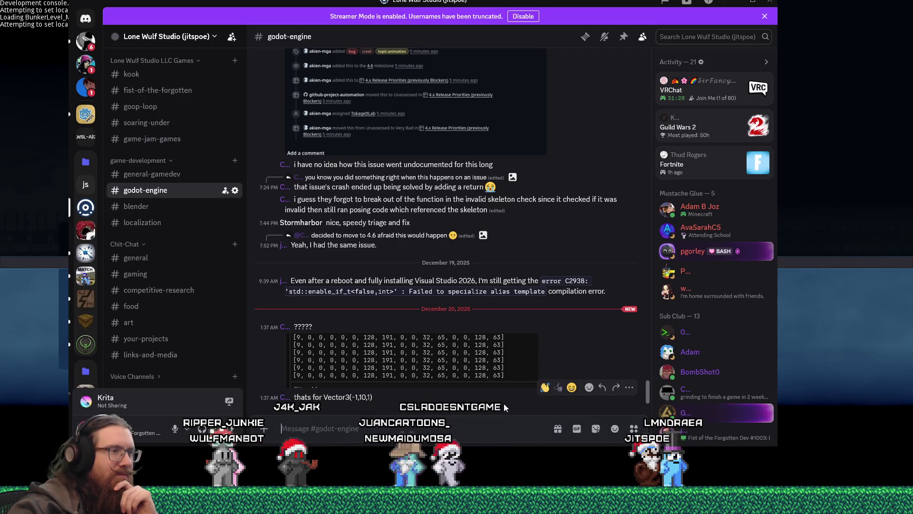
pyautogui.click(483, 377)
pyautogui.click(487, 389)
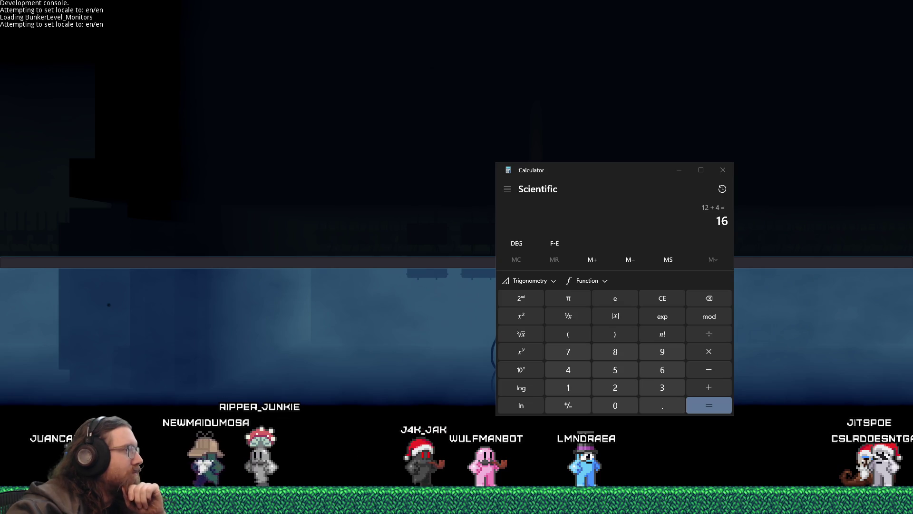
# Step: Close Calculator, open the game's development console, and bring the Godot editor back to the front
pyautogui.click(721, 175)
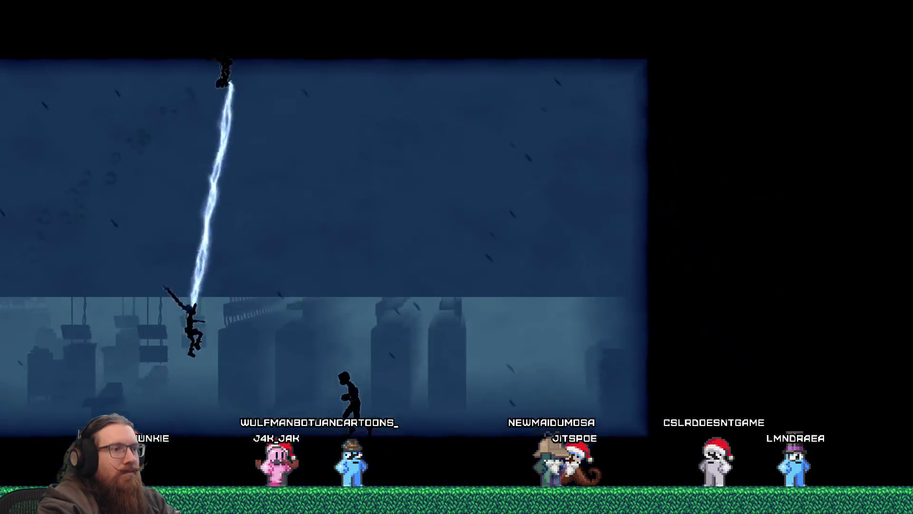
pyautogui.press('`')
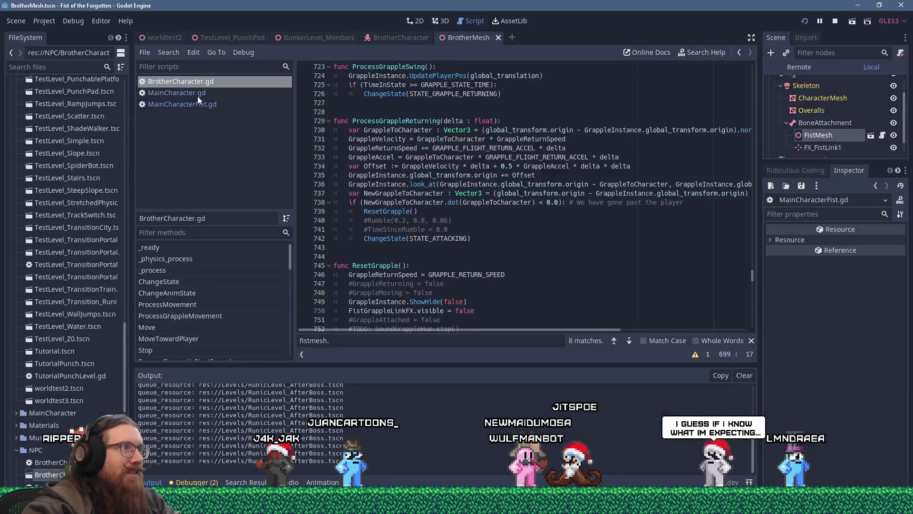
pyautogui.click(198, 96)
# Step: Search all project files for 'splash' and enlarge the Search Results panel
pyautogui.click(169, 53)
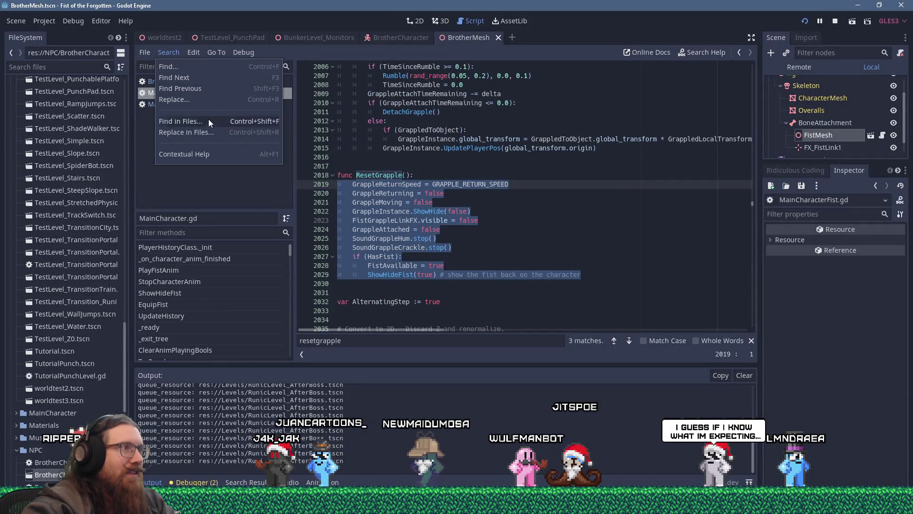
pyautogui.click(209, 122)
pyautogui.write('splash')
pyautogui.press('Return')
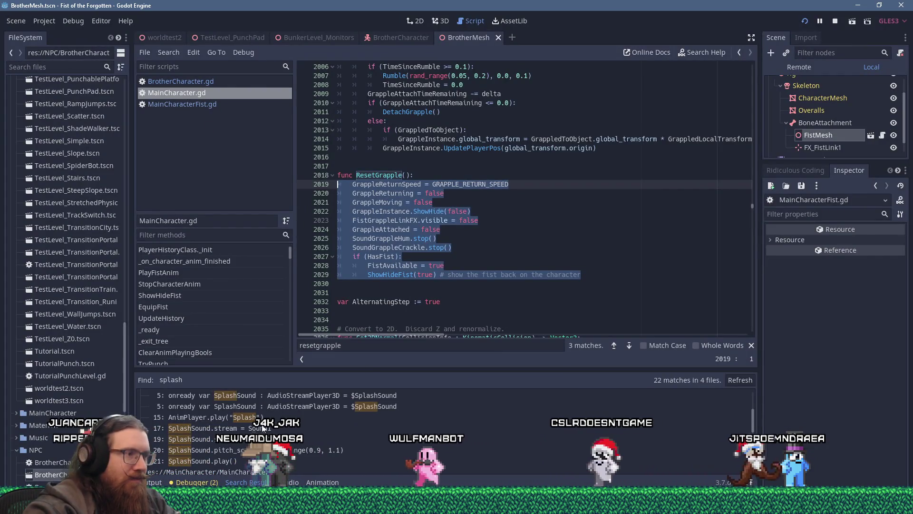
pyautogui.moveTo(367, 374); pyautogui.dragTo(368, 265)
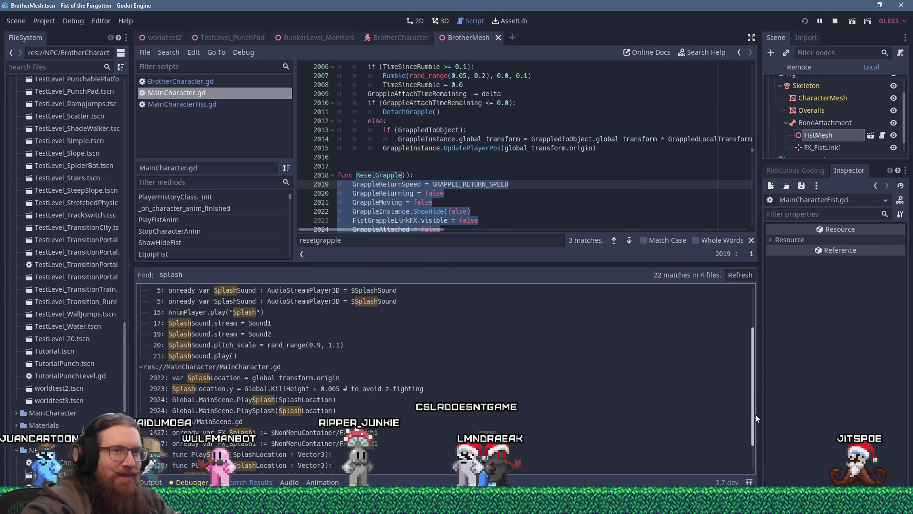
pyautogui.scroll(-2, 755, 428)
pyautogui.scroll(-1, 755, 431)
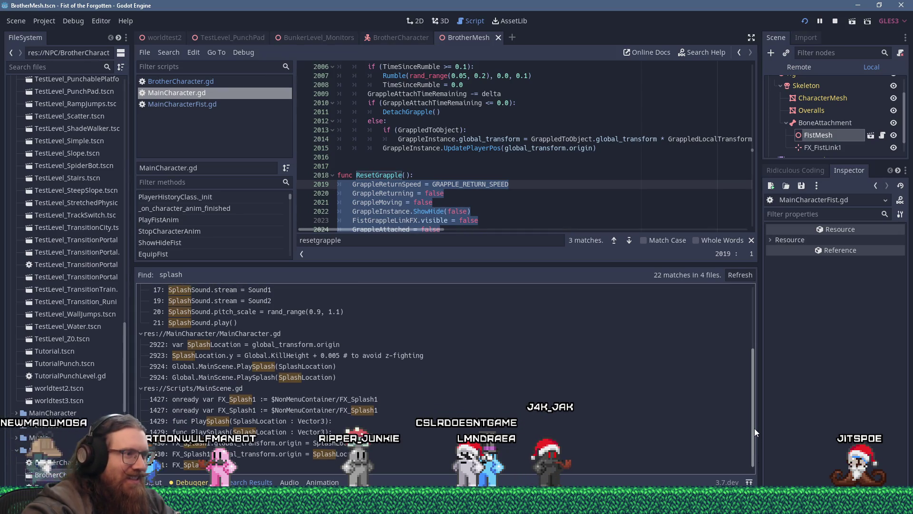
pyautogui.moveTo(755, 428); pyautogui.dragTo(738, 355)
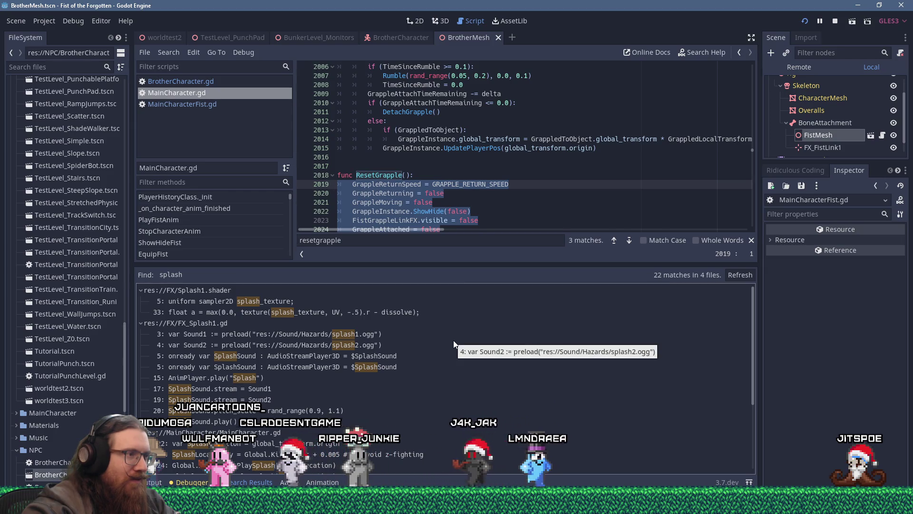
# Step: Open FX_Splash1.gd, set a breakpoint at line 12 in Play, and return to the game
pyautogui.click(394, 335)
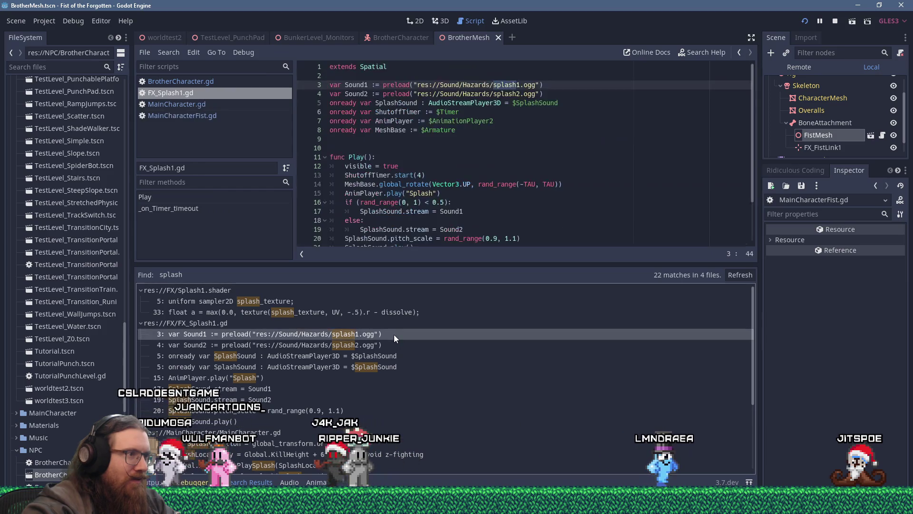
pyautogui.scroll(-2, 465, 154)
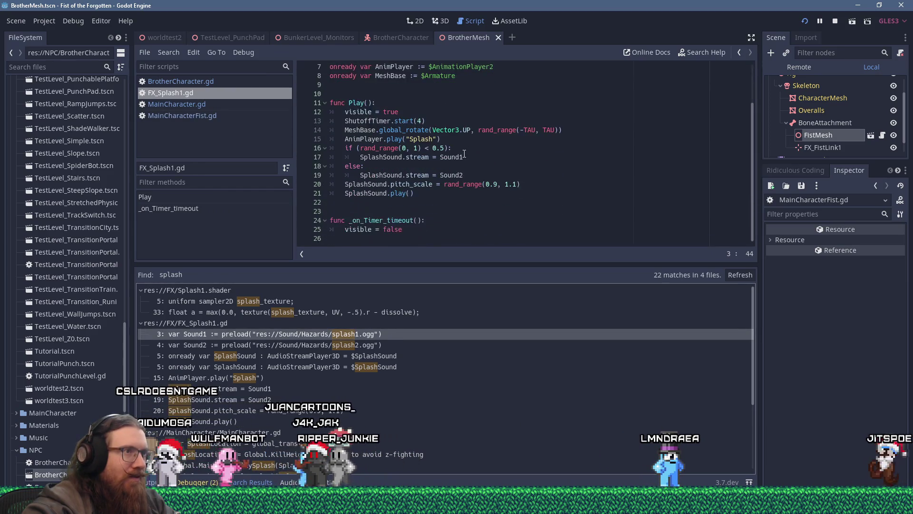
pyautogui.click(299, 114)
pyautogui.press('super+Tab')
pyautogui.click(652, 178)
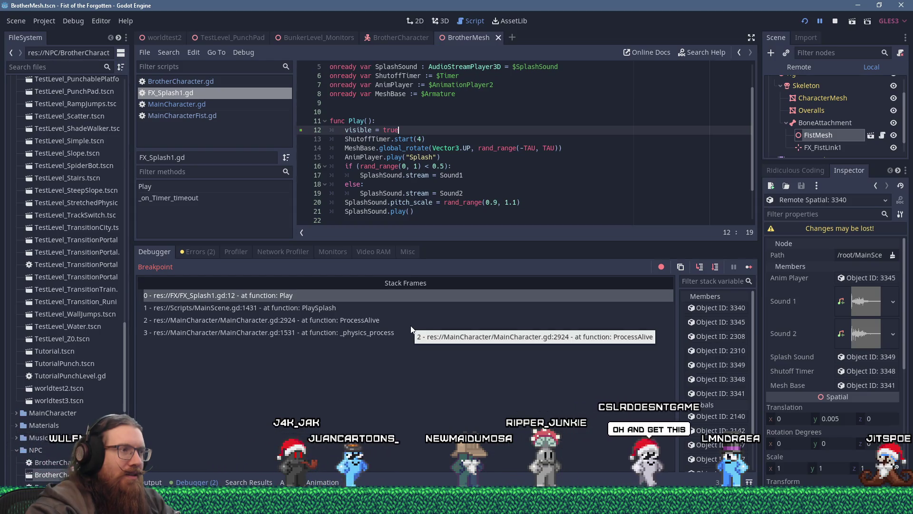
# Step: Select stack frame 2 to show MainCharacter.gd line 2924, where PlaySplash is called
pyautogui.click(411, 325)
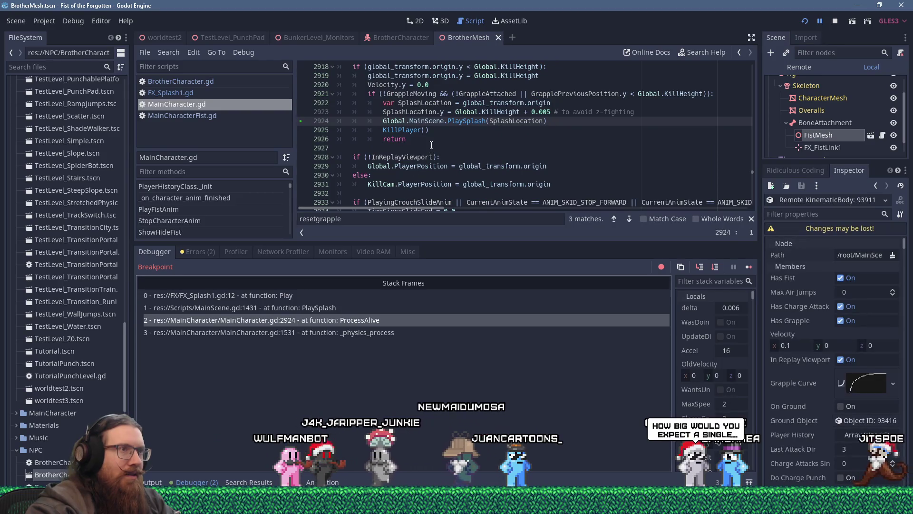
# Step: Give MainCharacter.gd more room above the debugger and scroll up through the movement code, inspecting variable values
pyautogui.scroll(2, 431, 145)
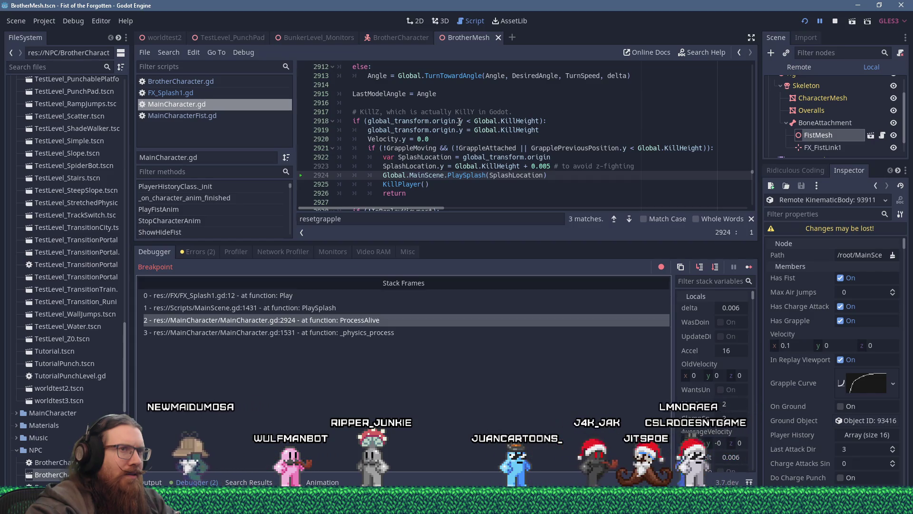
pyautogui.scroll(1, 460, 122)
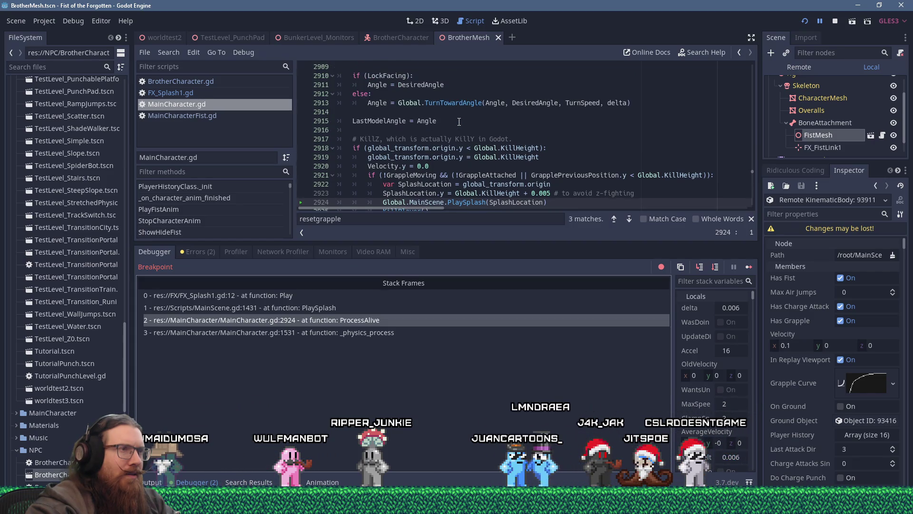
pyautogui.scroll(7, 459, 122)
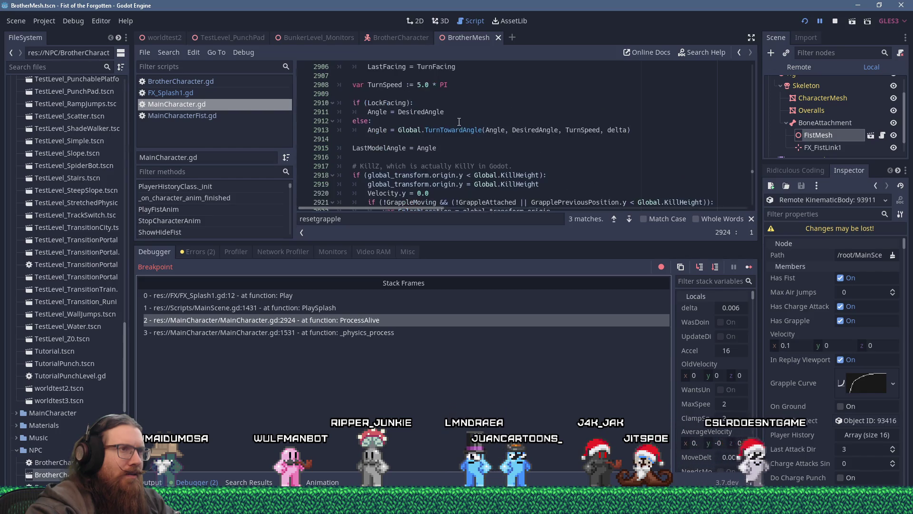
pyautogui.scroll(2, 459, 122)
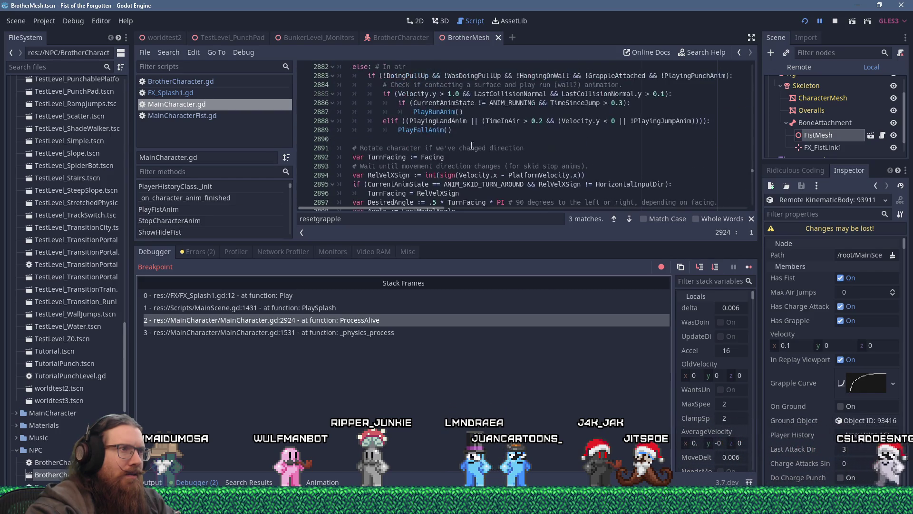
pyautogui.moveTo(515, 243); pyautogui.dragTo(515, 354)
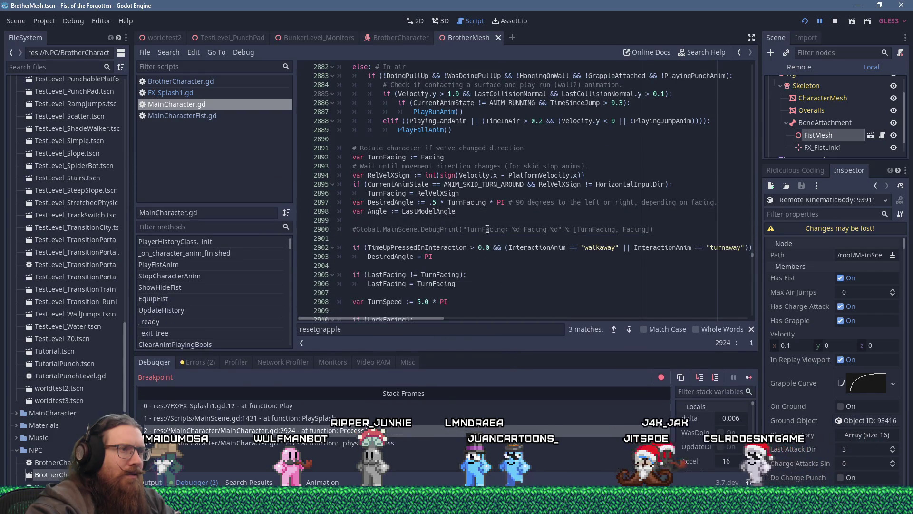
pyautogui.scroll(-6, 480, 220)
pyautogui.scroll(20, 480, 220)
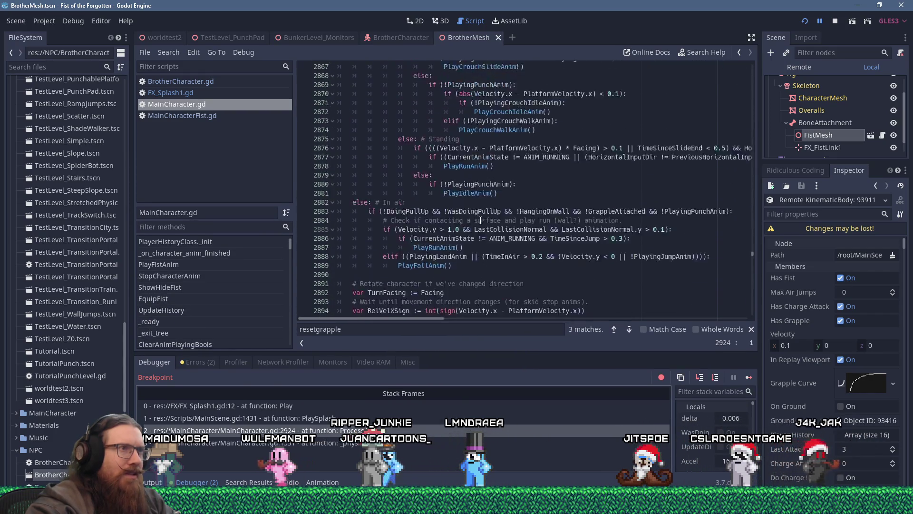
pyautogui.scroll(20, 480, 220)
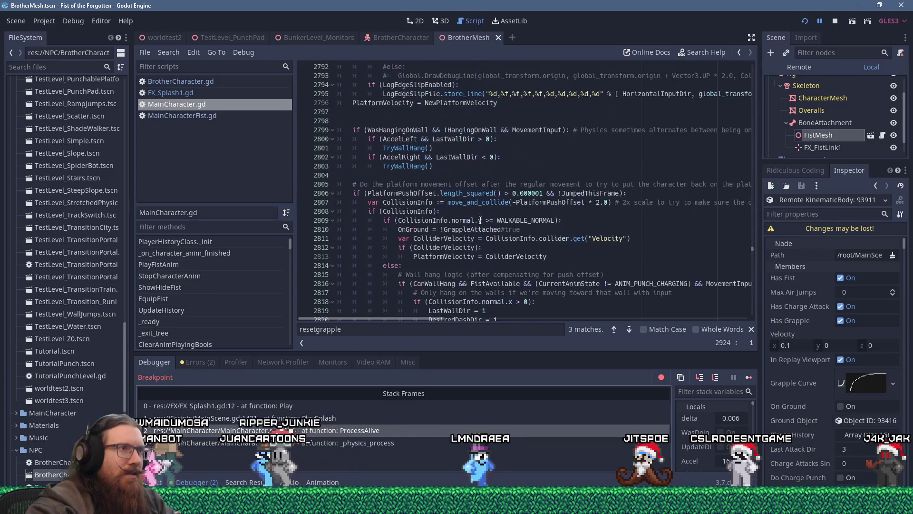
pyautogui.scroll(20, 480, 220)
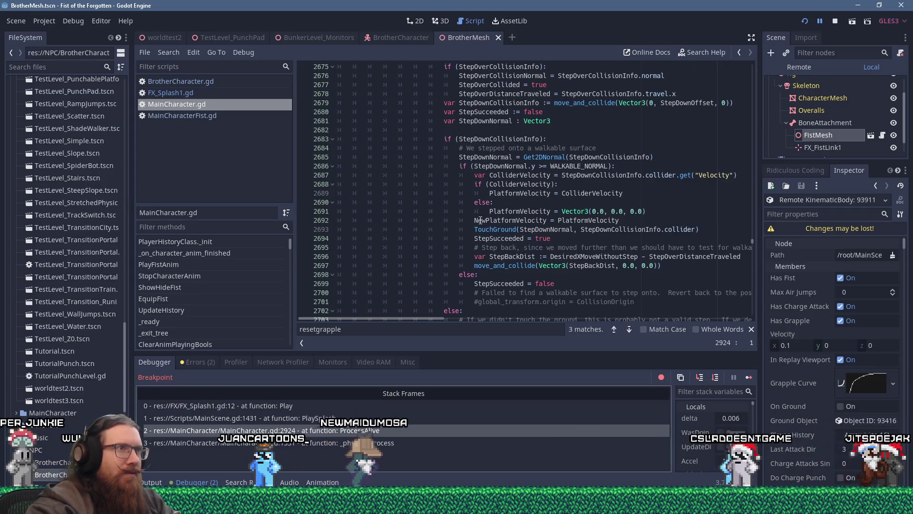
pyautogui.moveTo(486, 211)
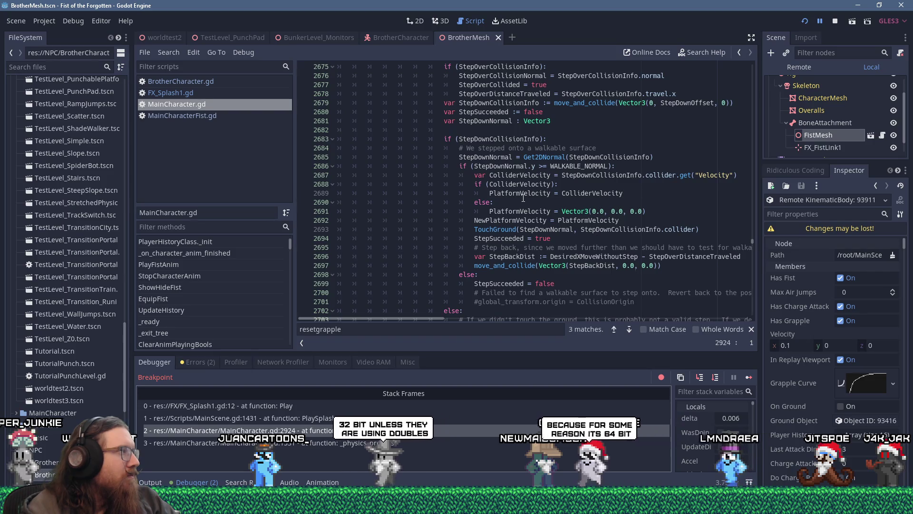
pyautogui.moveTo(523, 199)
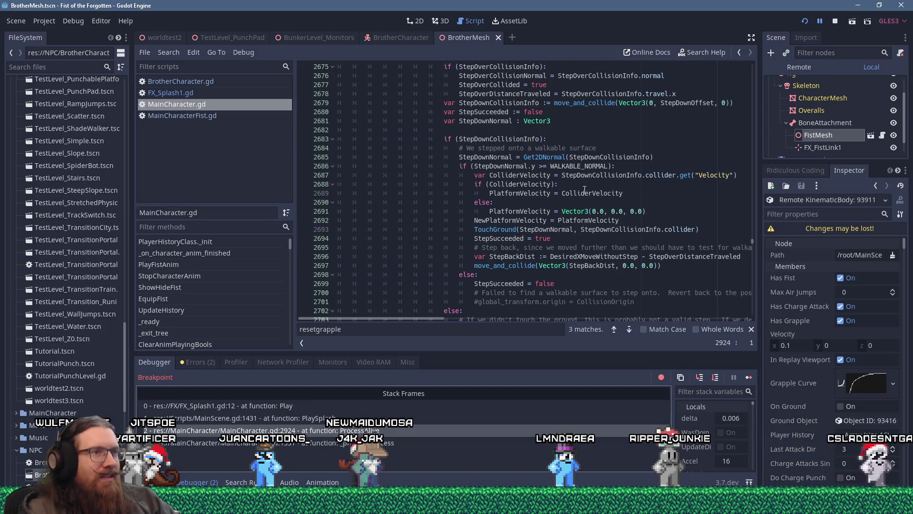
pyautogui.scroll(-15, 584, 189)
pyautogui.scroll(-12, 585, 191)
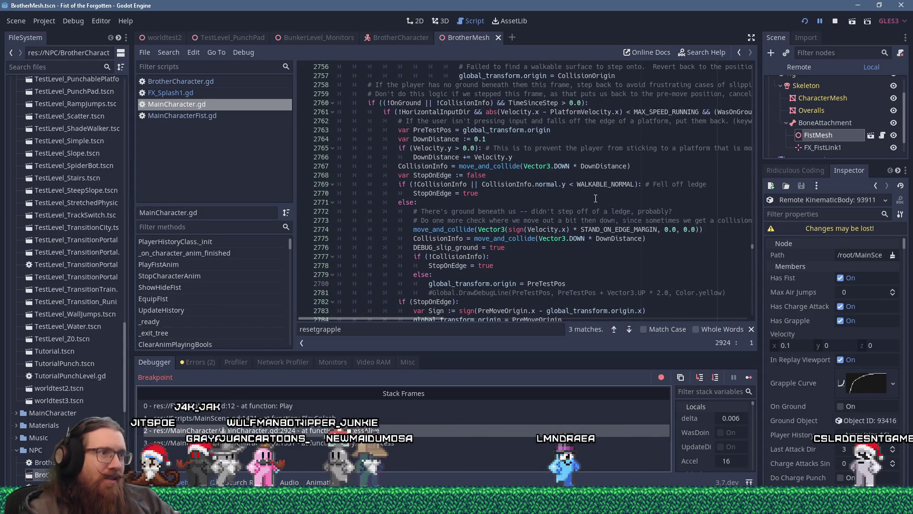
pyautogui.click(750, 329)
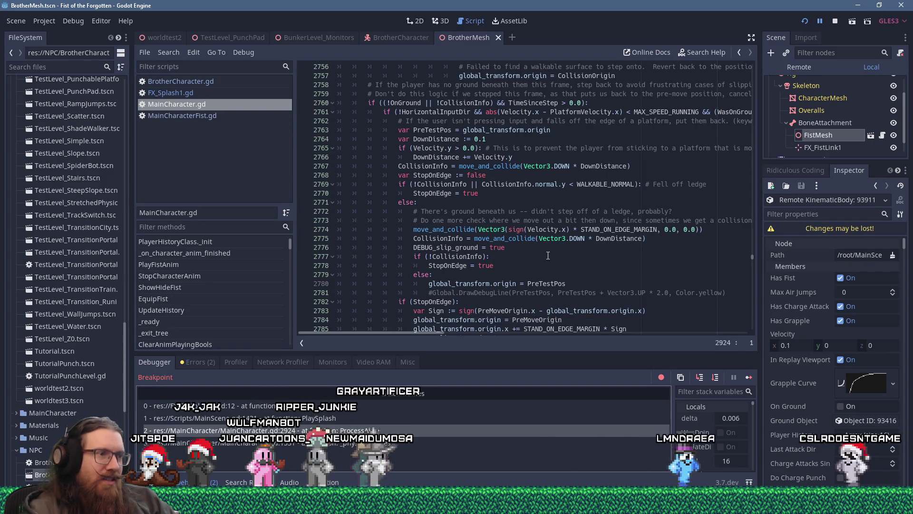
pyautogui.scroll(-6, 510, 264)
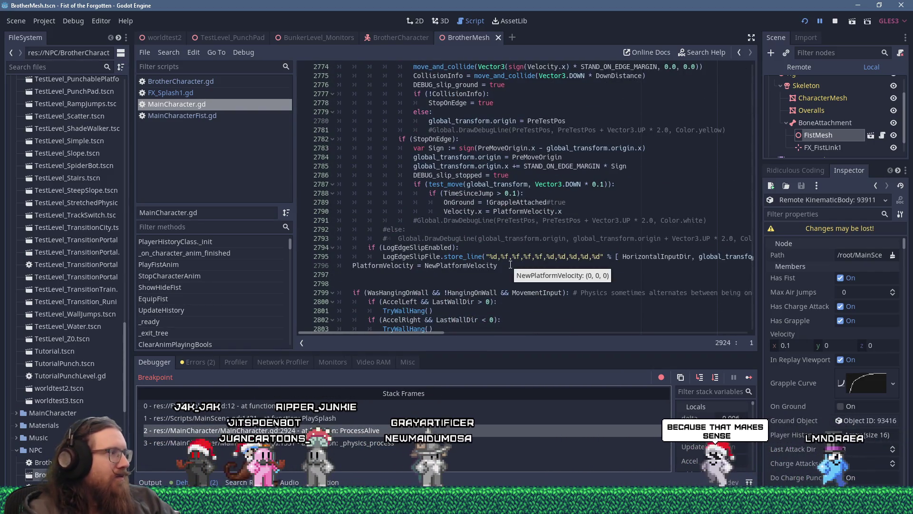
pyautogui.scroll(-9, 491, 270)
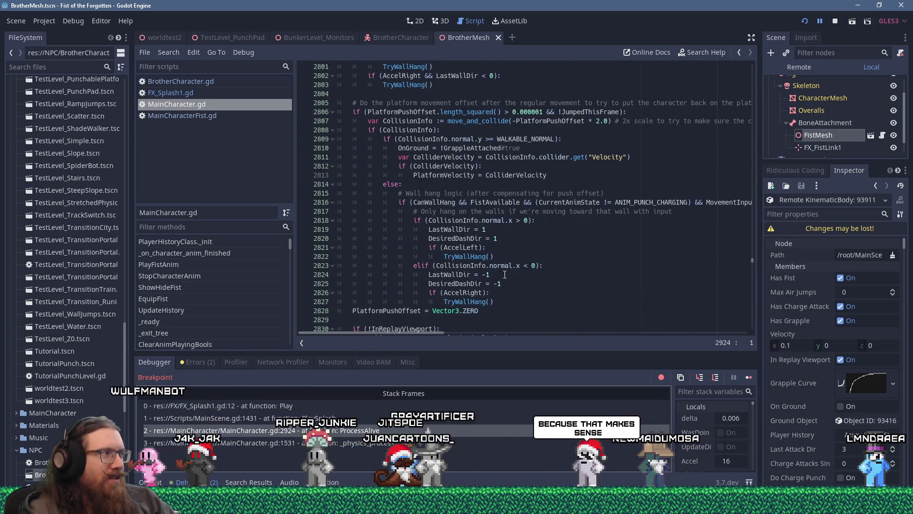
pyautogui.scroll(-17, 514, 262)
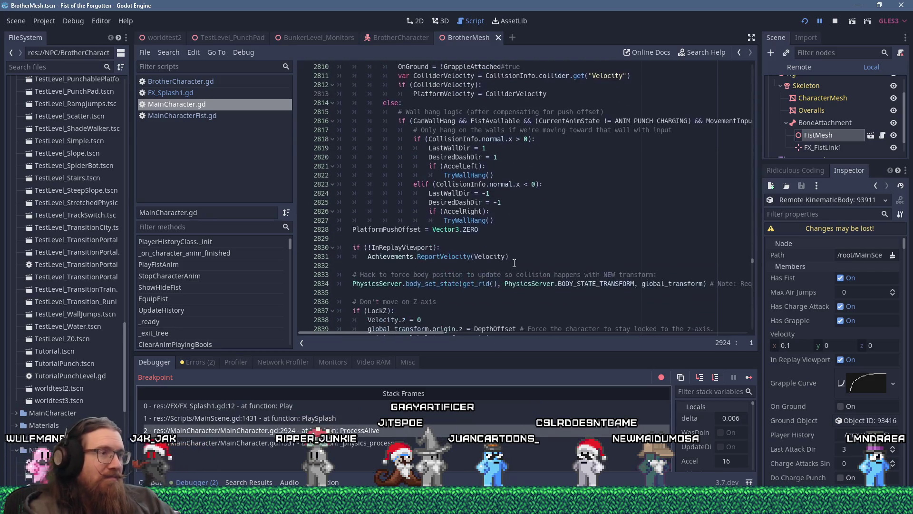
pyautogui.scroll(-19, 514, 263)
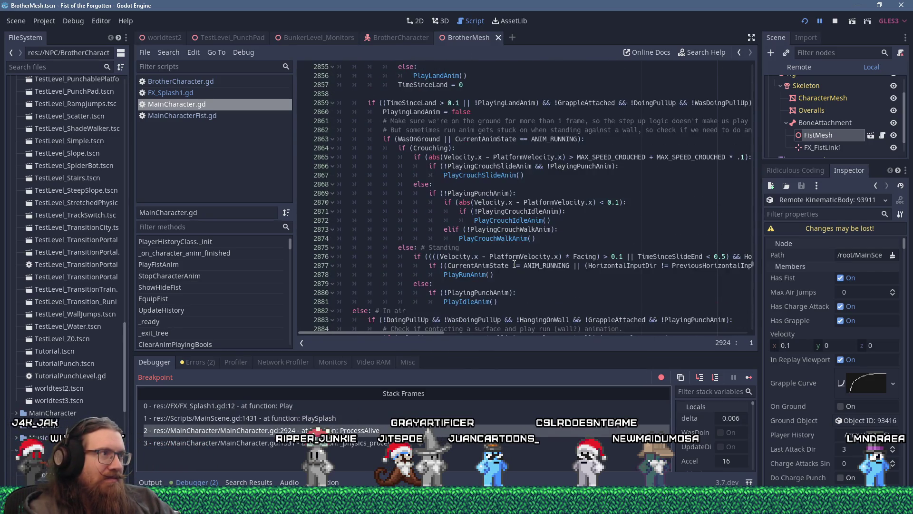
pyautogui.scroll(-1, 514, 264)
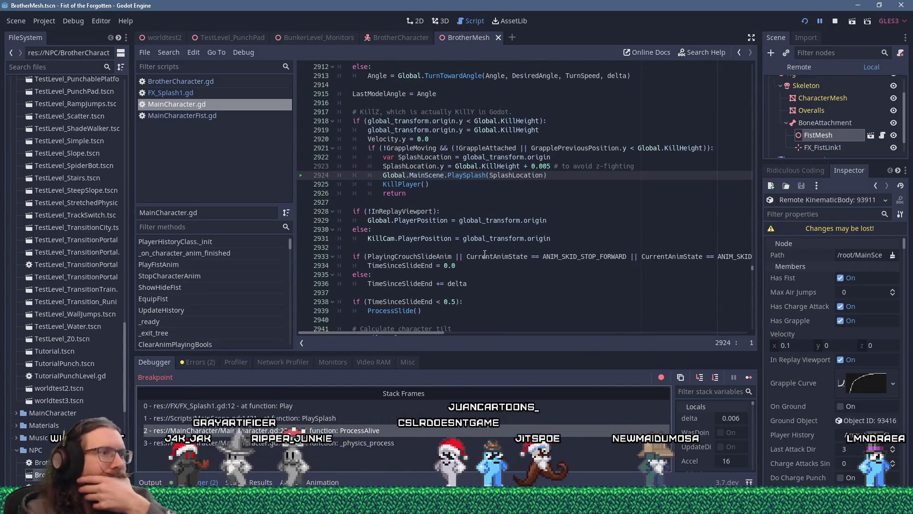
pyautogui.scroll(1, 495, 257)
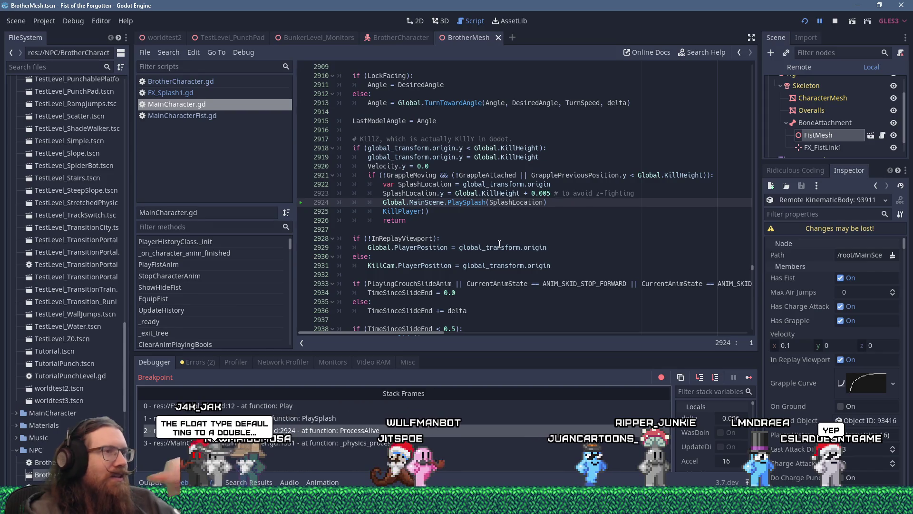
pyautogui.scroll(3, 499, 243)
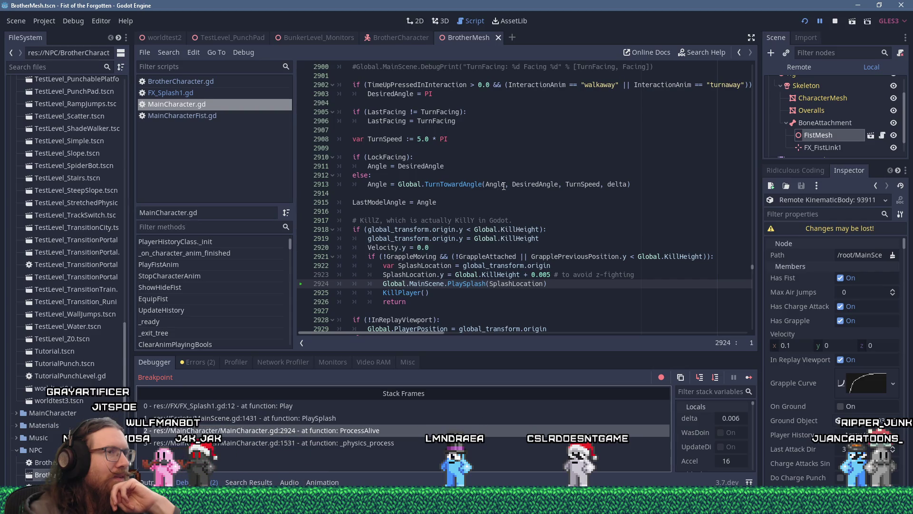
pyautogui.click(519, 228)
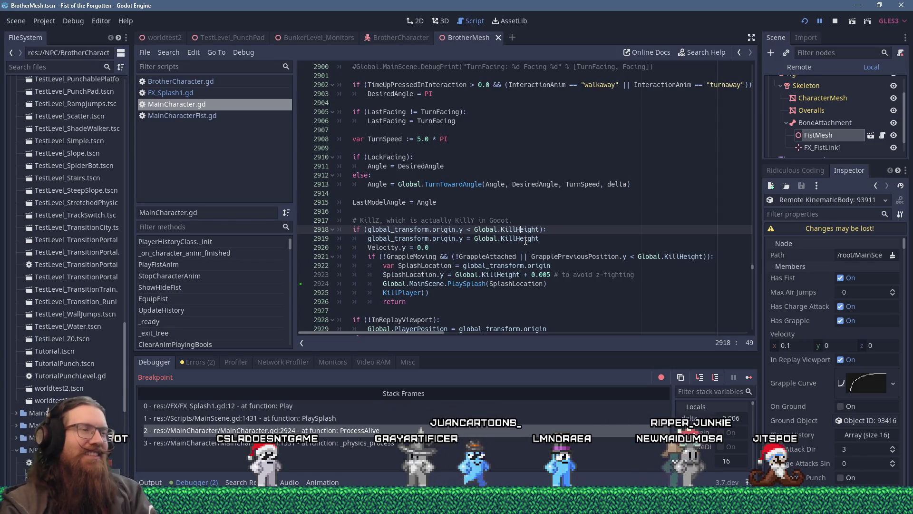
pyautogui.scroll(14, 528, 246)
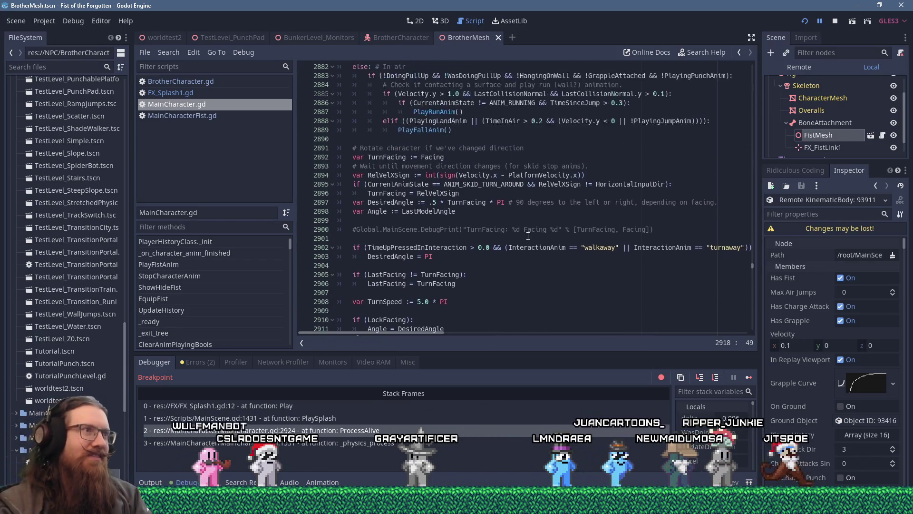
pyautogui.scroll(11, 527, 237)
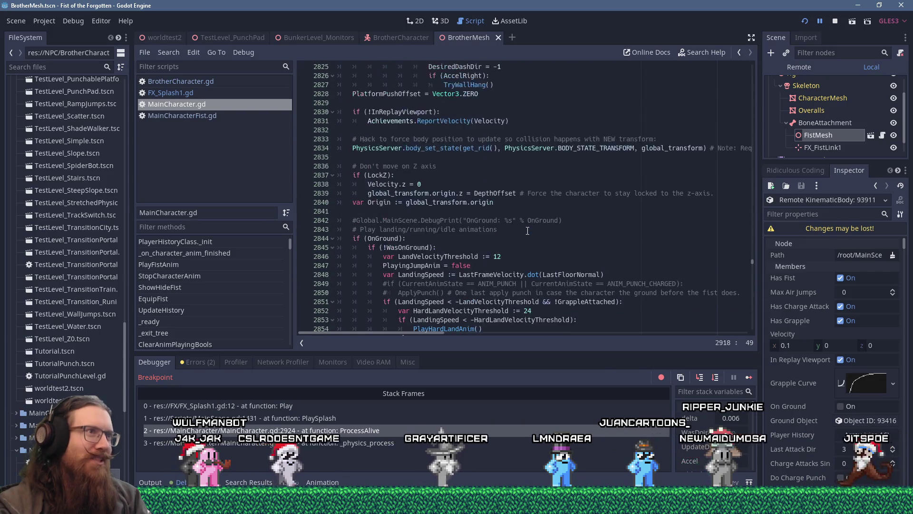
pyautogui.scroll(20, 526, 228)
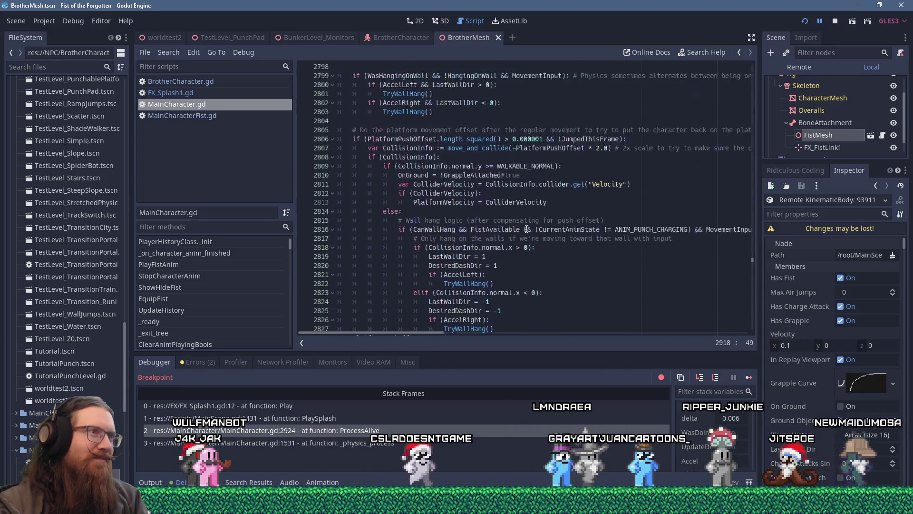
pyautogui.scroll(-10, 526, 229)
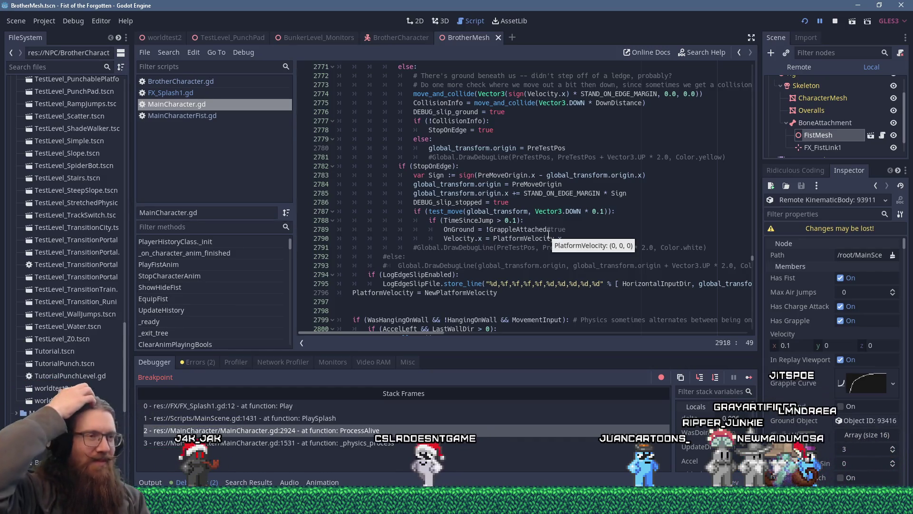
pyautogui.scroll(-6, 548, 235)
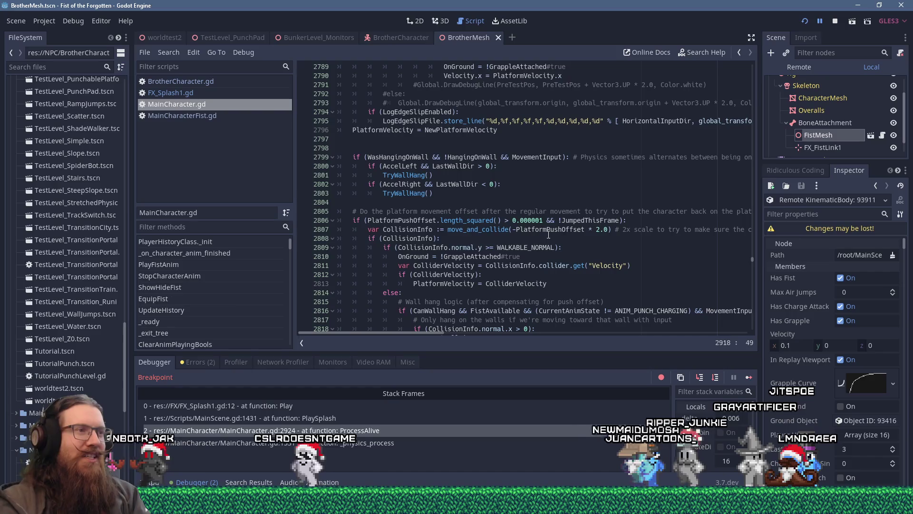
pyautogui.scroll(-19, 548, 235)
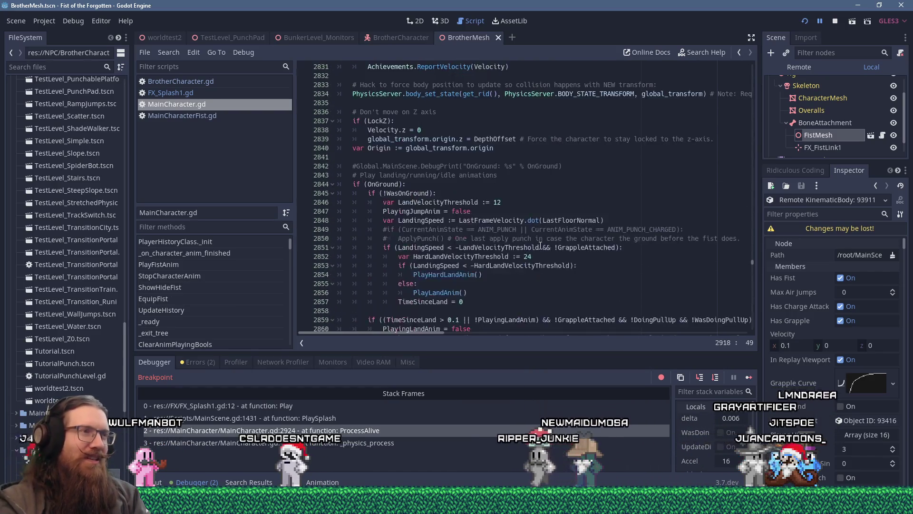
pyautogui.scroll(-20, 540, 245)
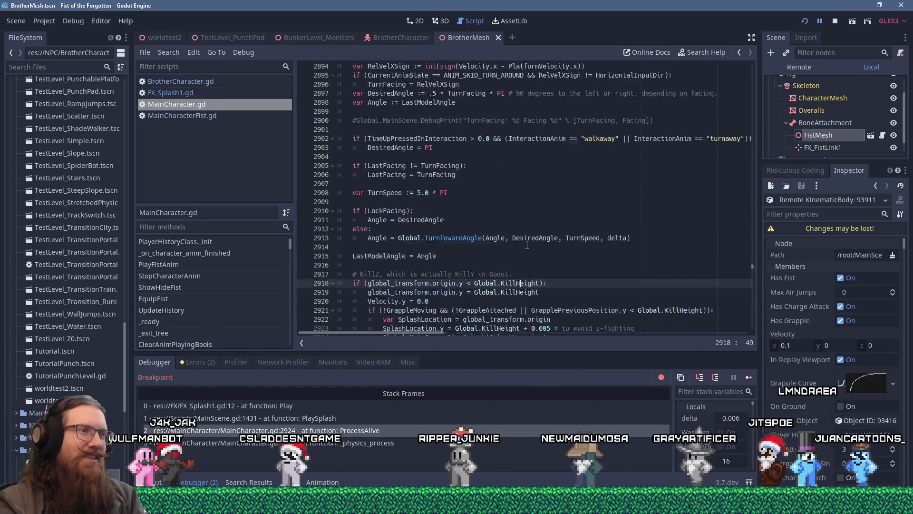
pyautogui.click(447, 161)
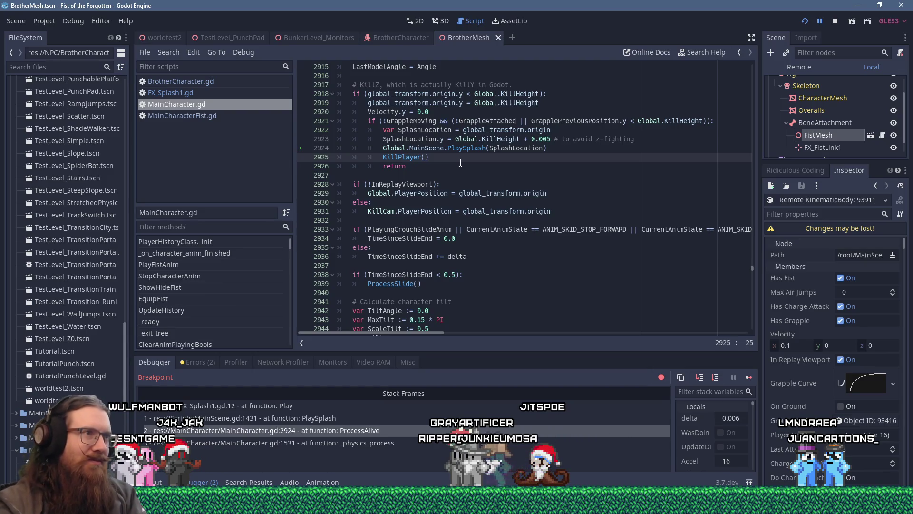
pyautogui.hotkey('alt', 'Left')
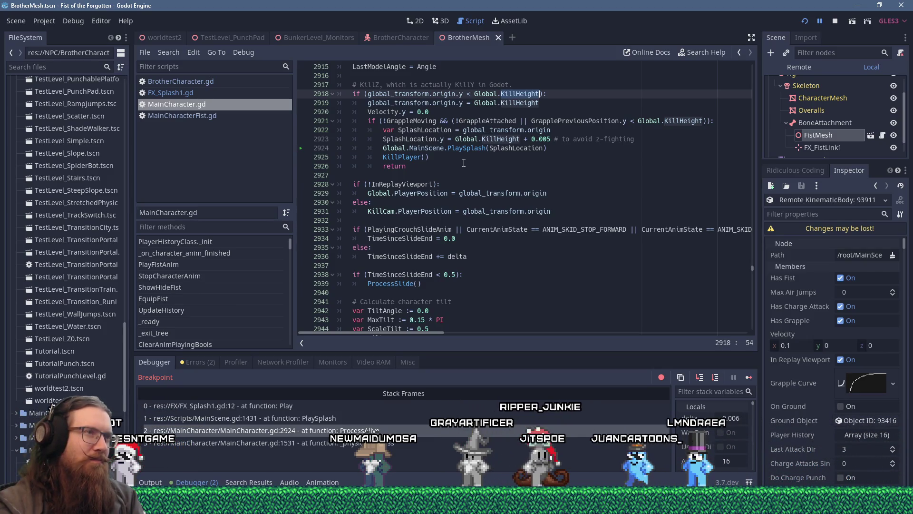
pyautogui.scroll(2, 463, 163)
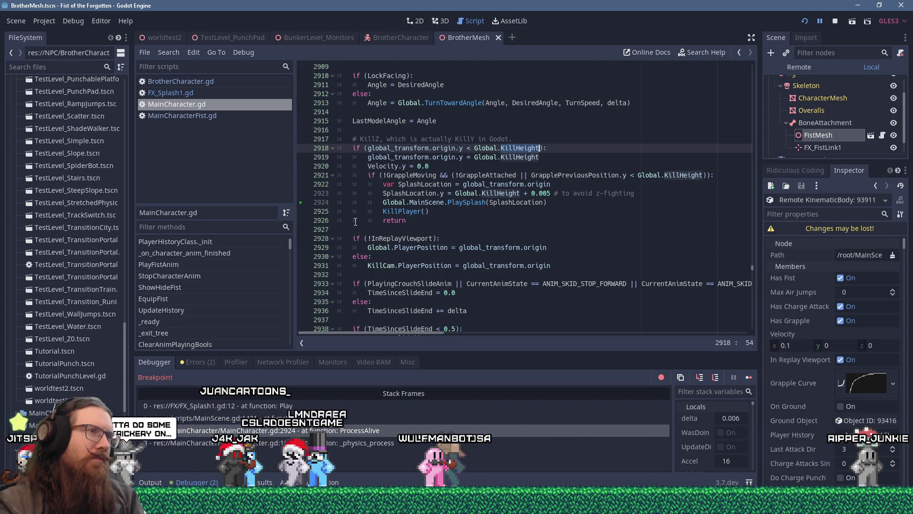
pyautogui.scroll(20, 355, 222)
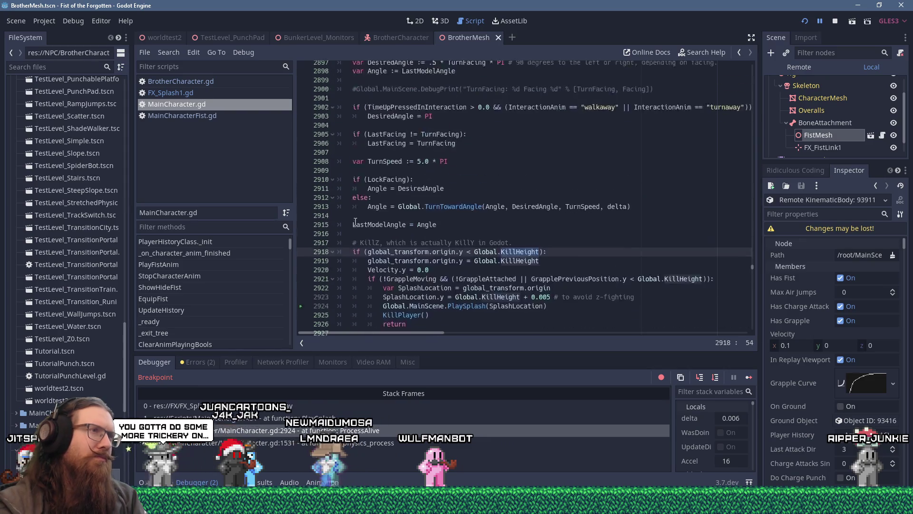
pyautogui.scroll(20, 368, 224)
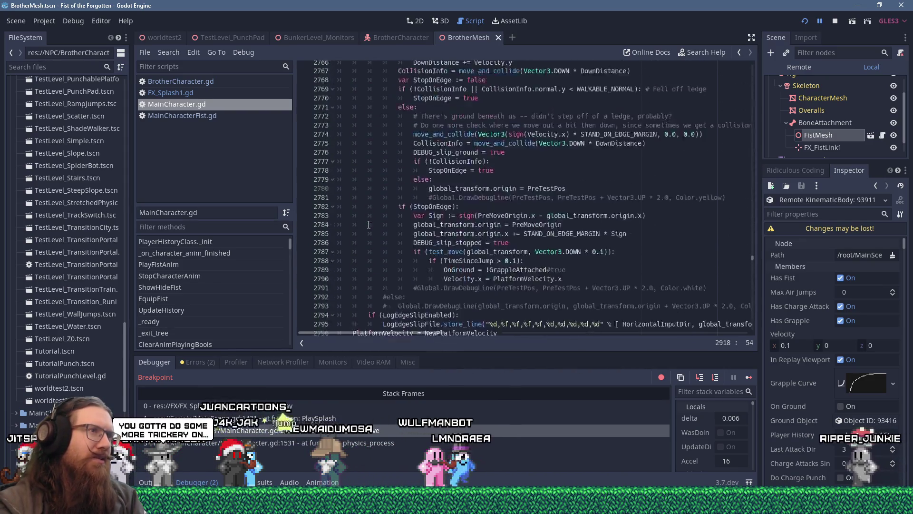
pyautogui.scroll(20, 370, 217)
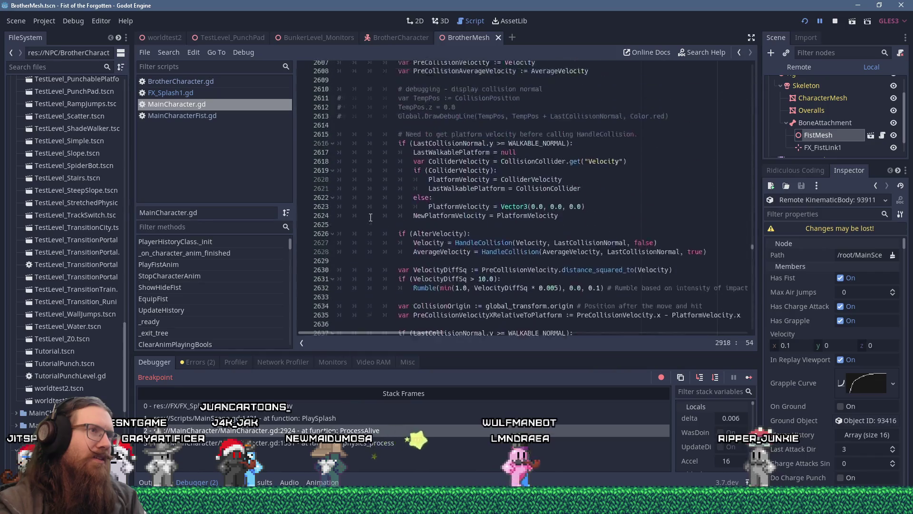
pyautogui.scroll(15, 369, 216)
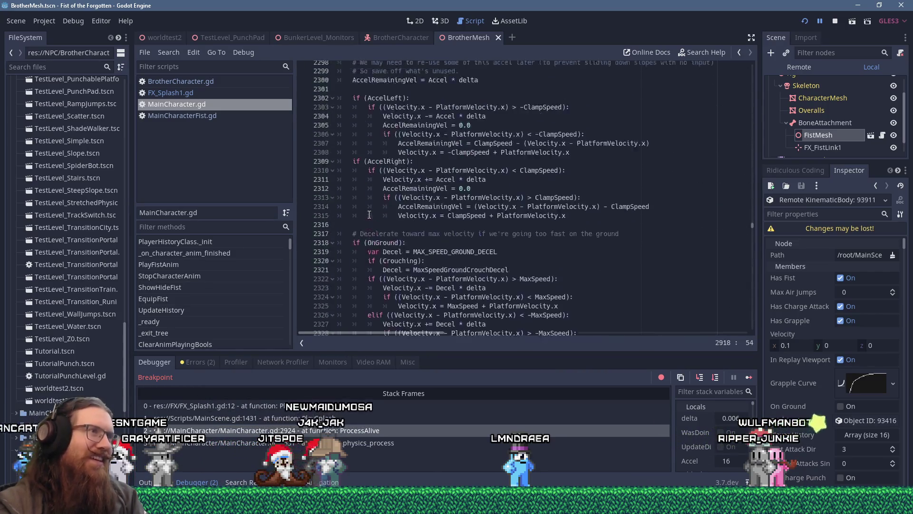
pyautogui.scroll(20, 369, 215)
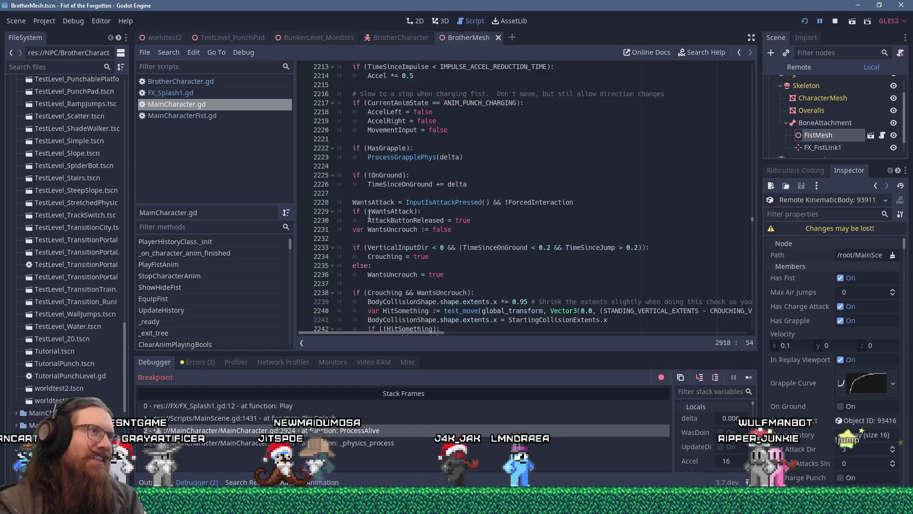
pyautogui.scroll(20, 369, 215)
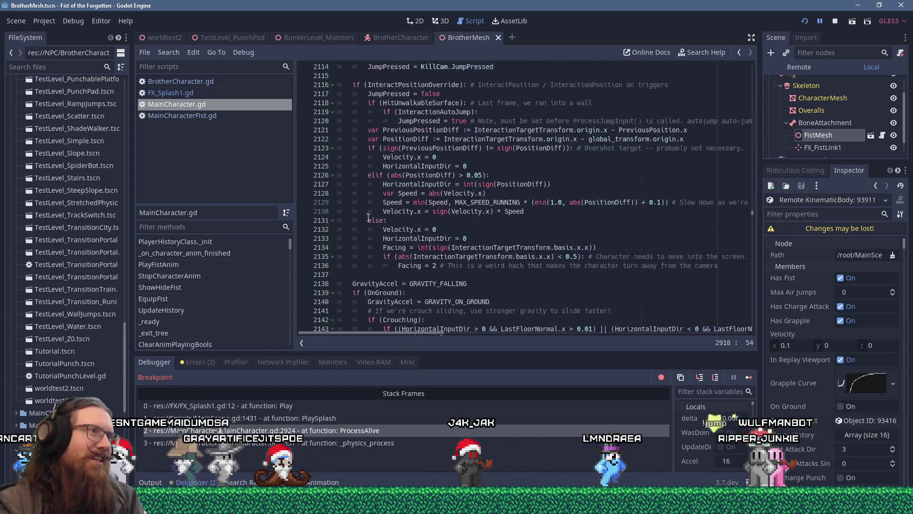
pyautogui.scroll(7, 367, 219)
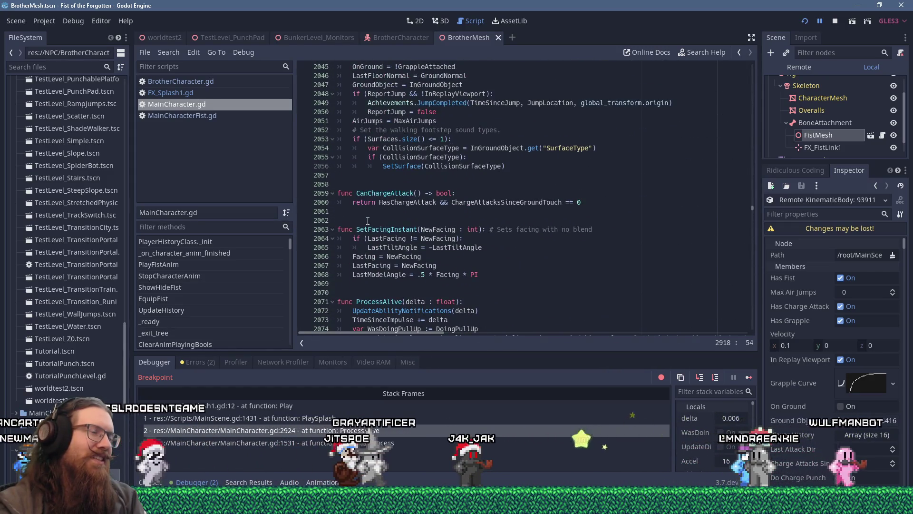
pyautogui.scroll(-19, 366, 223)
pyautogui.scroll(-20, 366, 227)
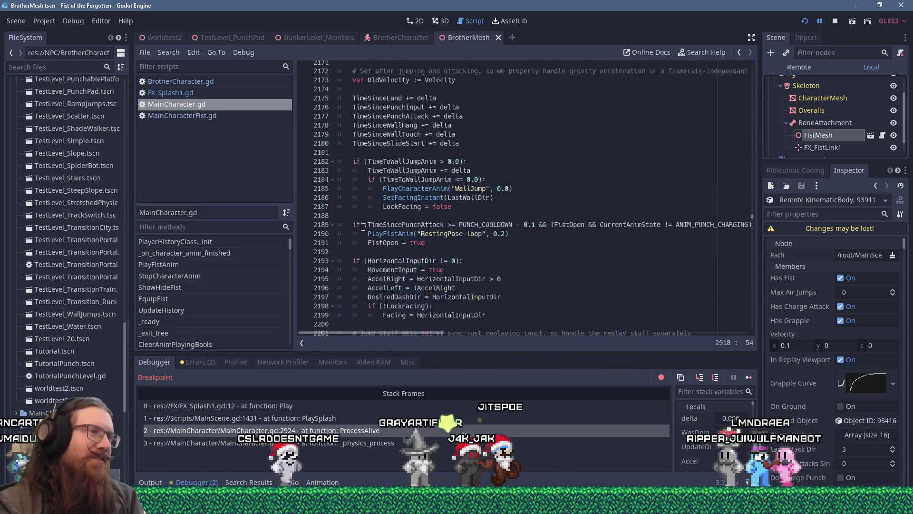
pyautogui.scroll(-20, 366, 221)
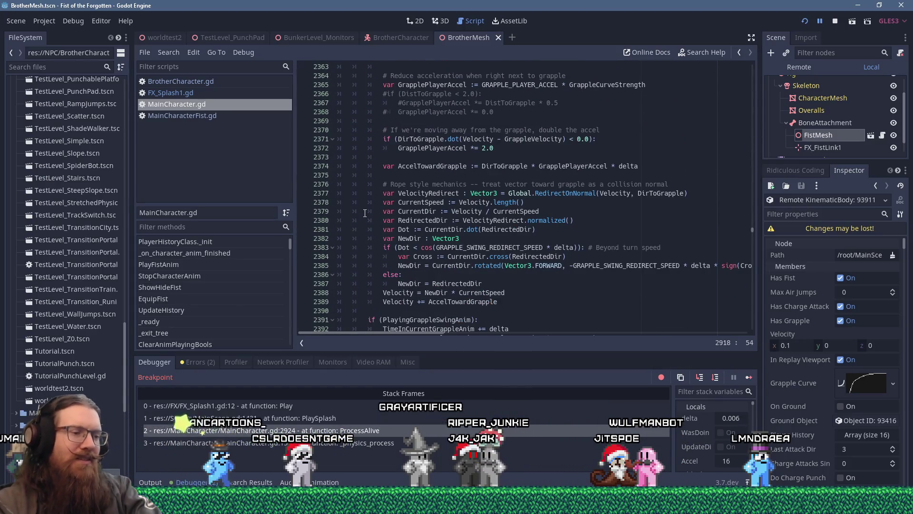
pyautogui.press('Down')
pyautogui.press('Down')
pyautogui.press('Down')
pyautogui.press('Down')
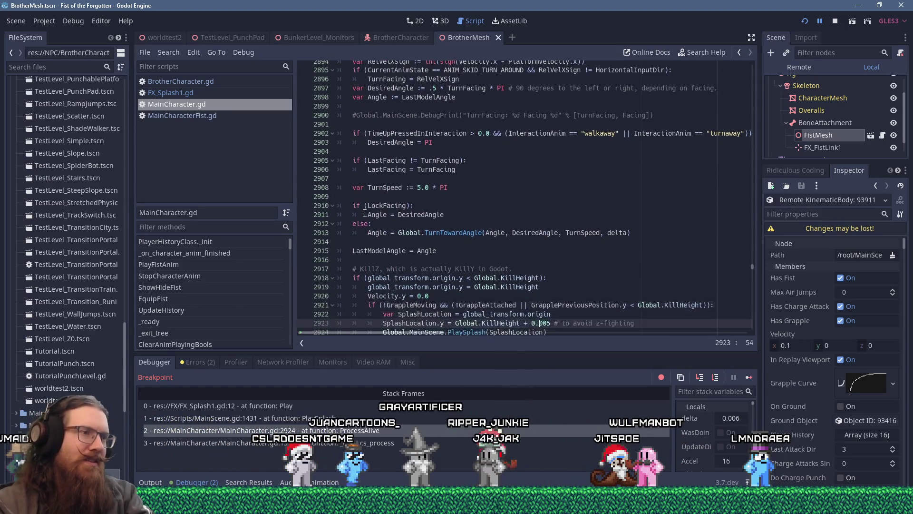
pyautogui.press('Up')
pyautogui.press('Up')
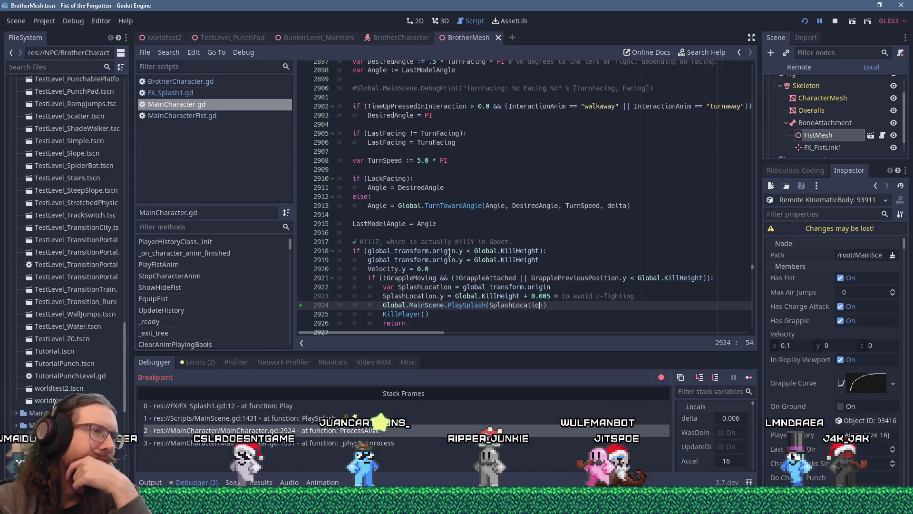
pyautogui.click(516, 251)
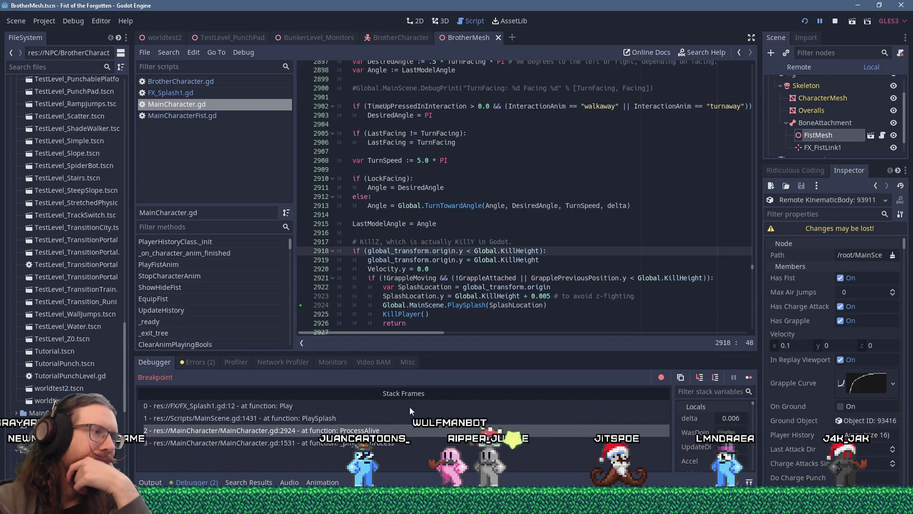
pyautogui.click(236, 363)
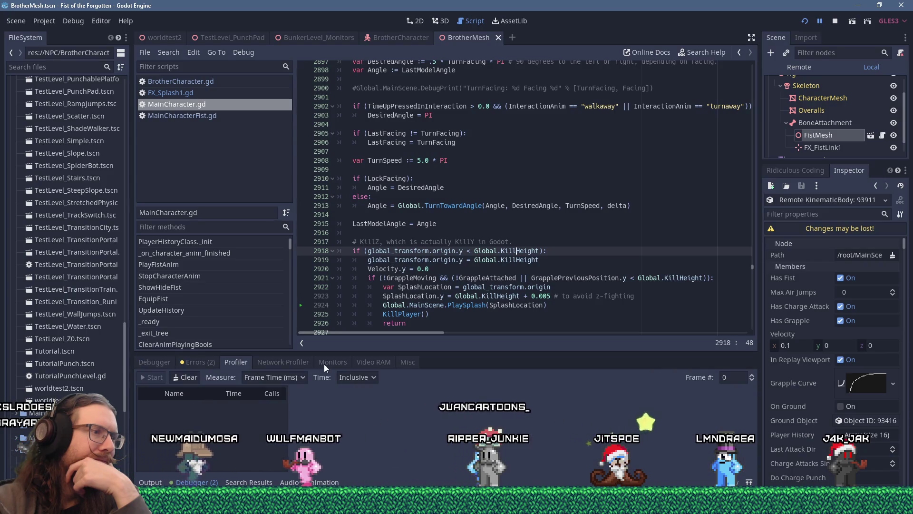
pyautogui.click(374, 361)
pyautogui.click(285, 361)
pyautogui.click(373, 361)
pyautogui.click(407, 362)
pyautogui.click(329, 361)
pyautogui.click(373, 361)
pyautogui.click(152, 361)
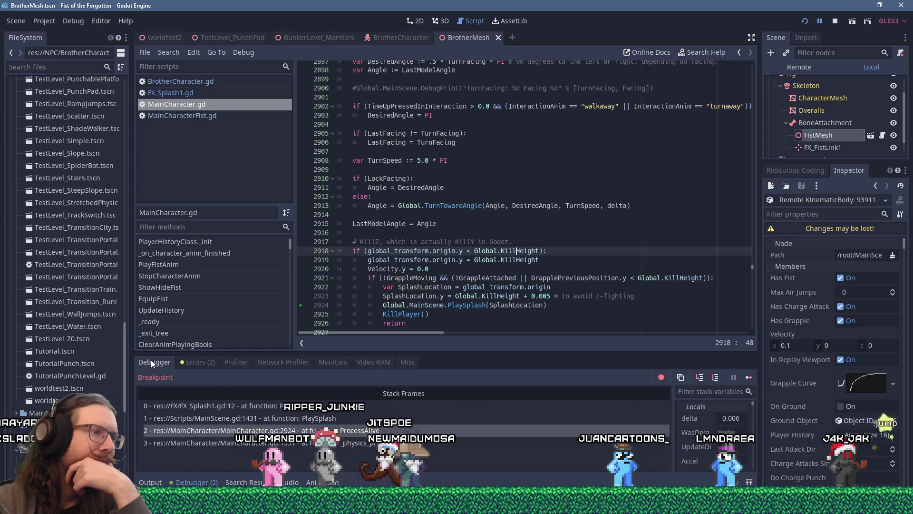
pyautogui.click(236, 362)
pyautogui.click(283, 362)
pyautogui.click(328, 361)
pyautogui.click(381, 361)
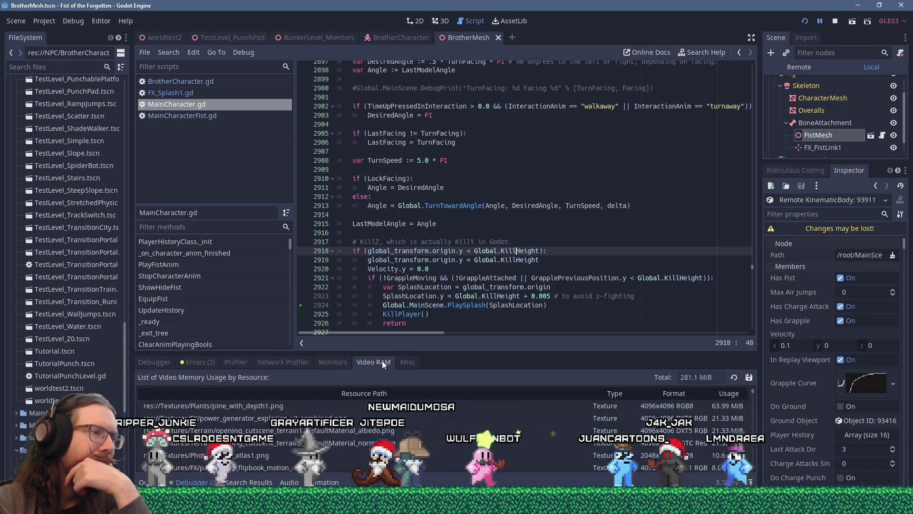
pyautogui.click(408, 362)
pyautogui.click(149, 361)
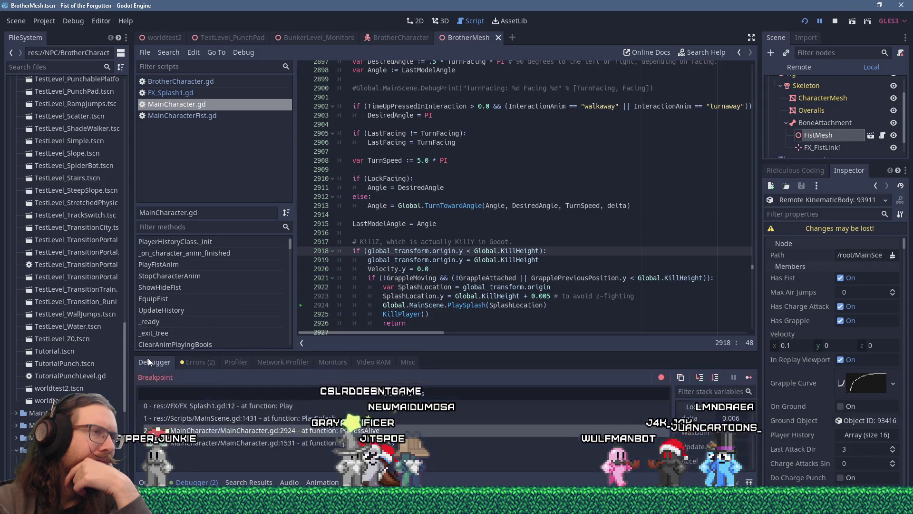
pyautogui.scroll(-7, 363, 287)
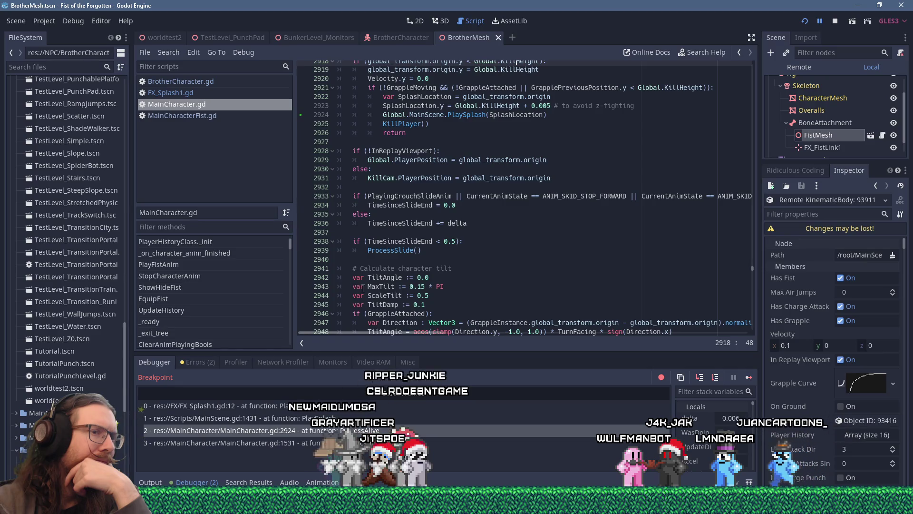
# Step: Heighten the debugger panel and widen the Locals list to read values like Accel 16 and delta 0.006
pyautogui.moveTo(414, 354); pyautogui.dragTo(413, 277)
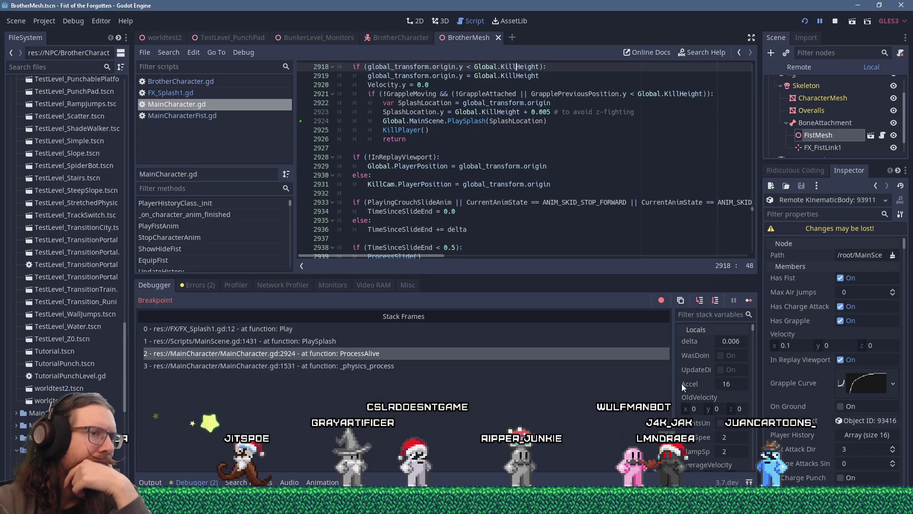
pyautogui.moveTo(672, 383); pyautogui.dragTo(545, 395)
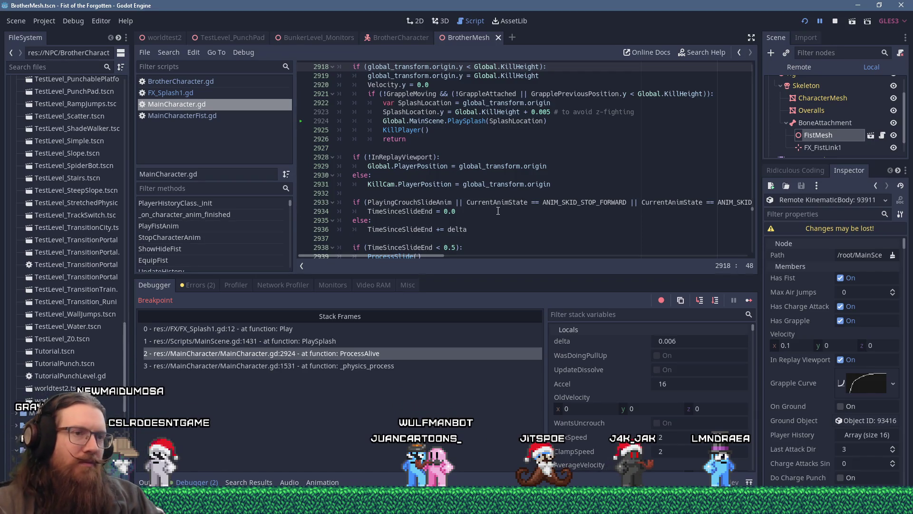
pyautogui.scroll(-3, 716, 374)
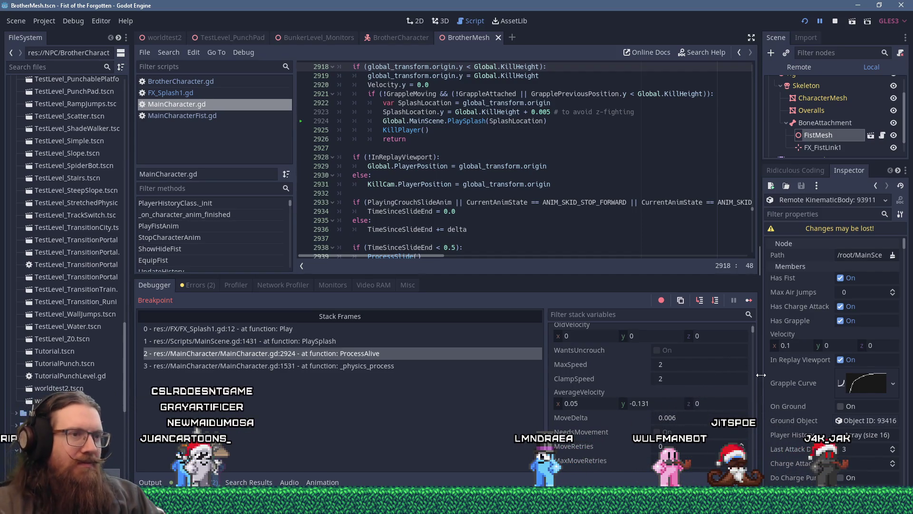
pyautogui.scroll(3, 707, 378)
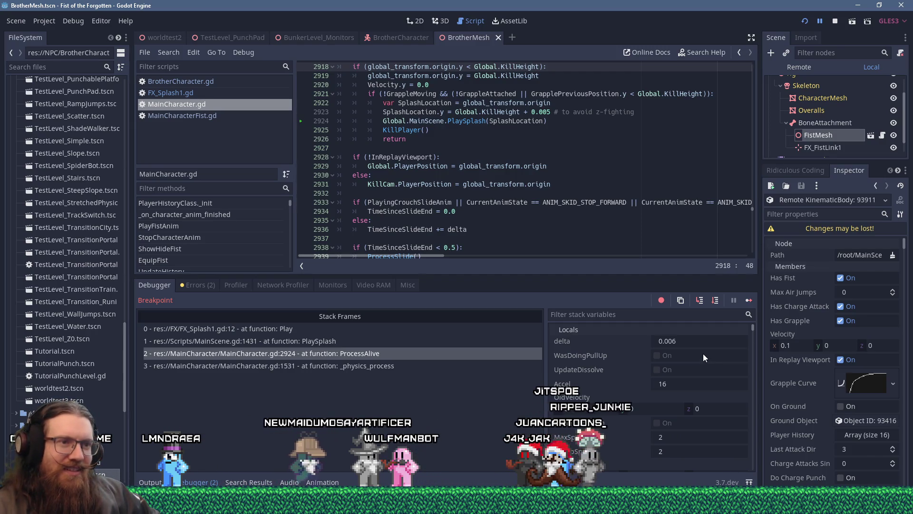
pyautogui.scroll(-3, 703, 353)
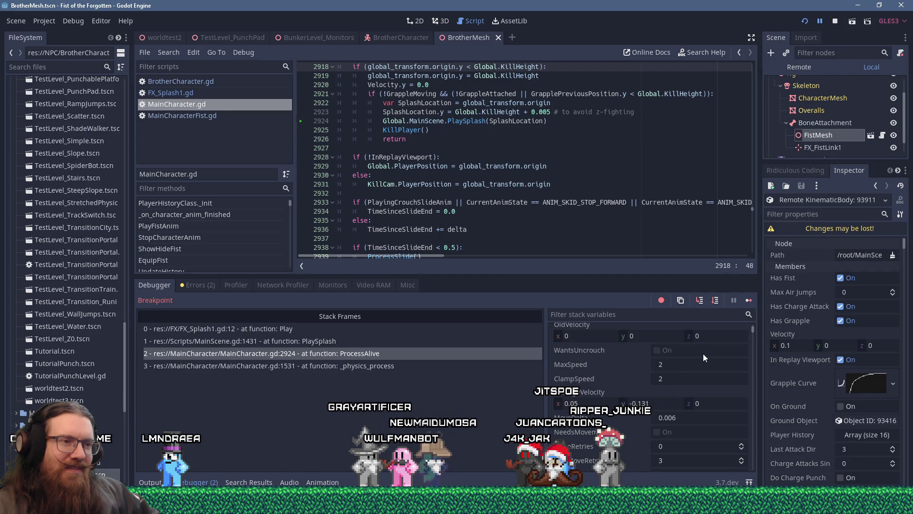
pyautogui.scroll(2, 452, 210)
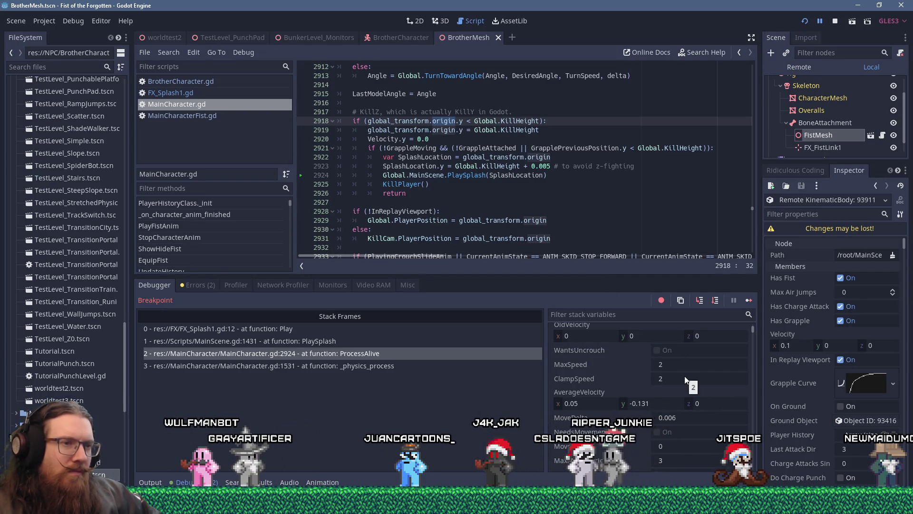
pyautogui.scroll(5, 687, 388)
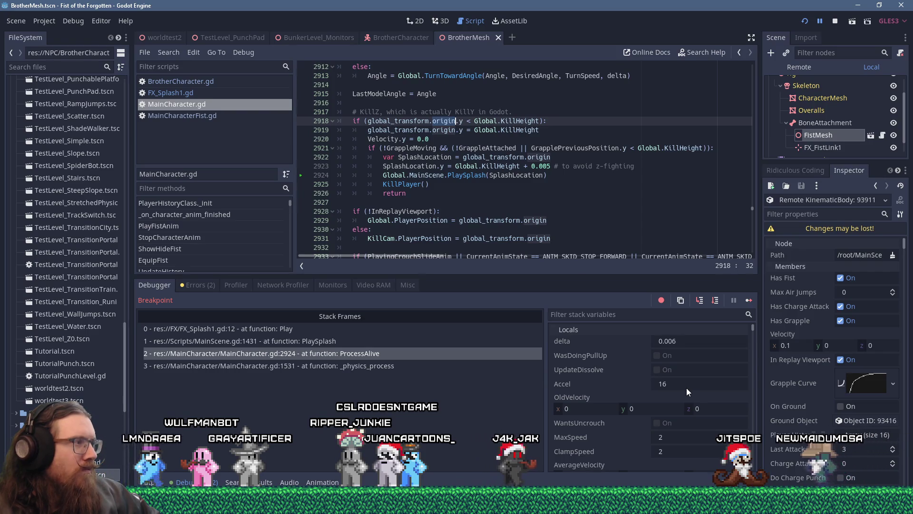
pyautogui.scroll(-3, 686, 387)
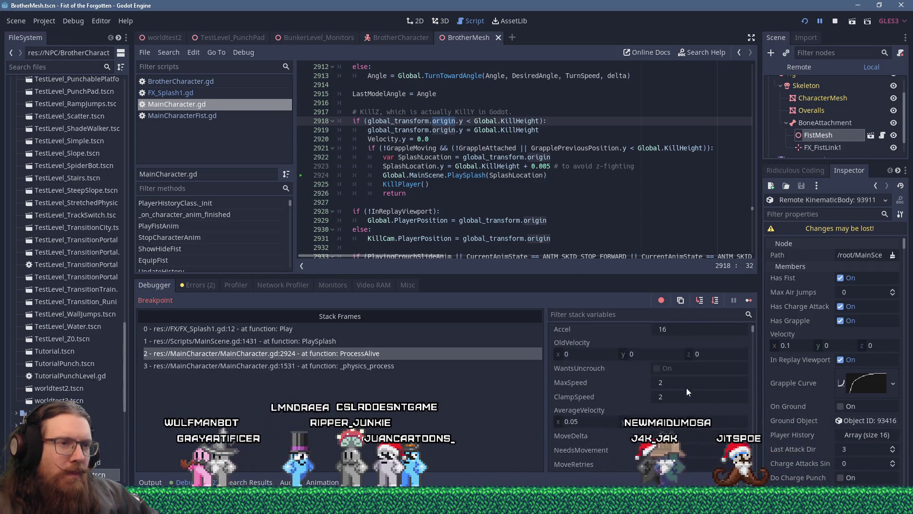
pyautogui.scroll(-2, 685, 388)
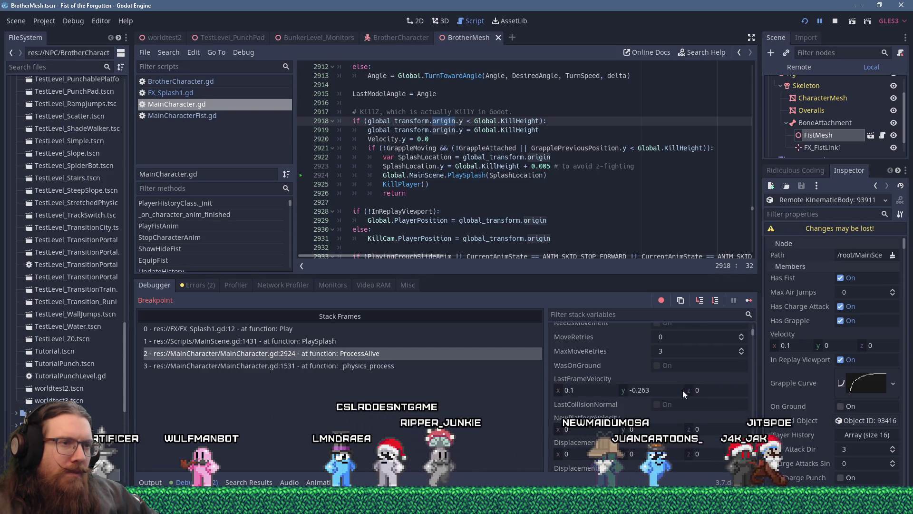
pyautogui.scroll(-1, 683, 390)
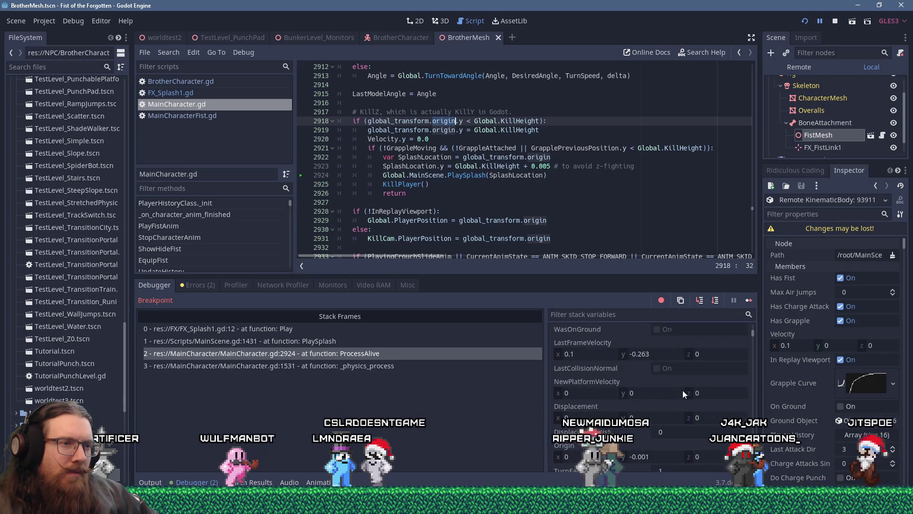
pyautogui.scroll(-2, 683, 390)
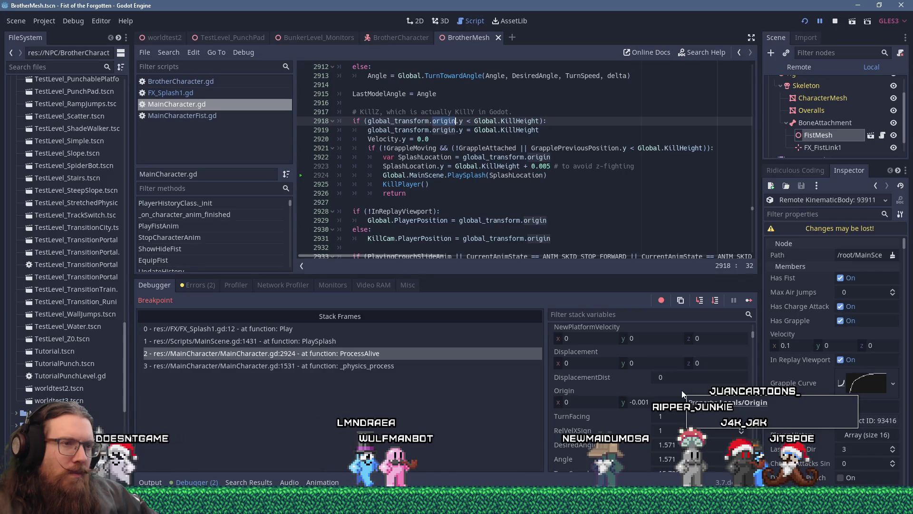
pyautogui.scroll(2, 681, 390)
pyautogui.scroll(3, 677, 386)
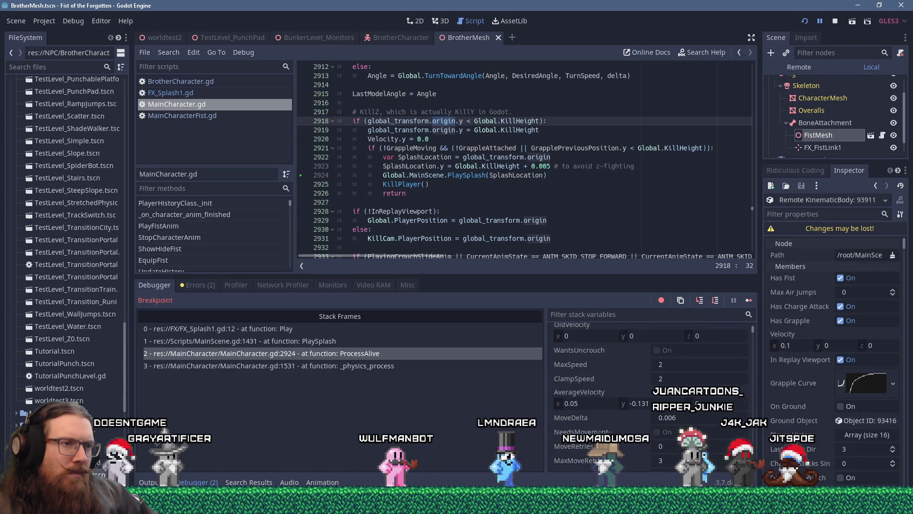
pyautogui.scroll(2, 677, 386)
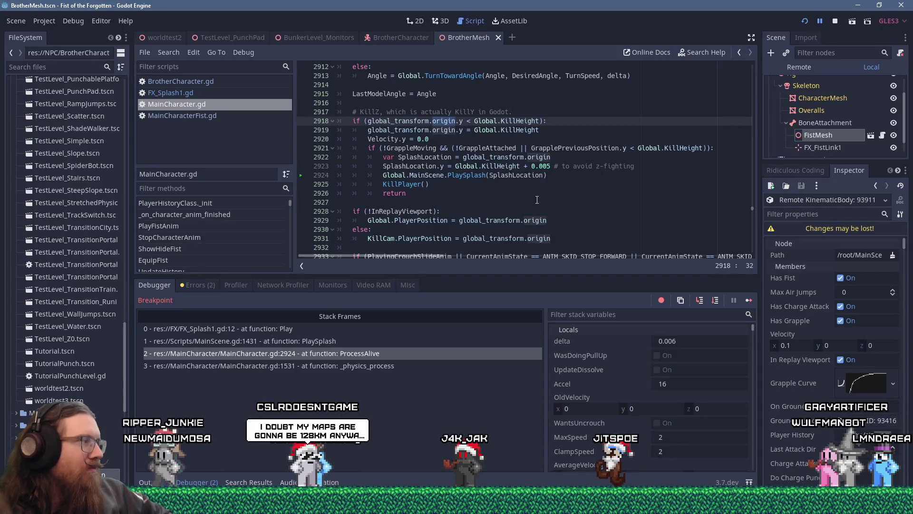
pyautogui.scroll(-5, 693, 424)
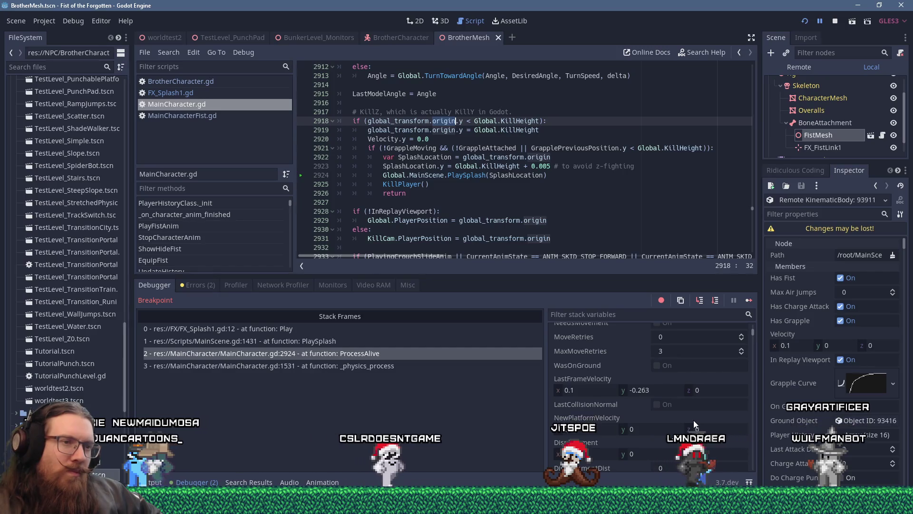
pyautogui.scroll(-3, 694, 421)
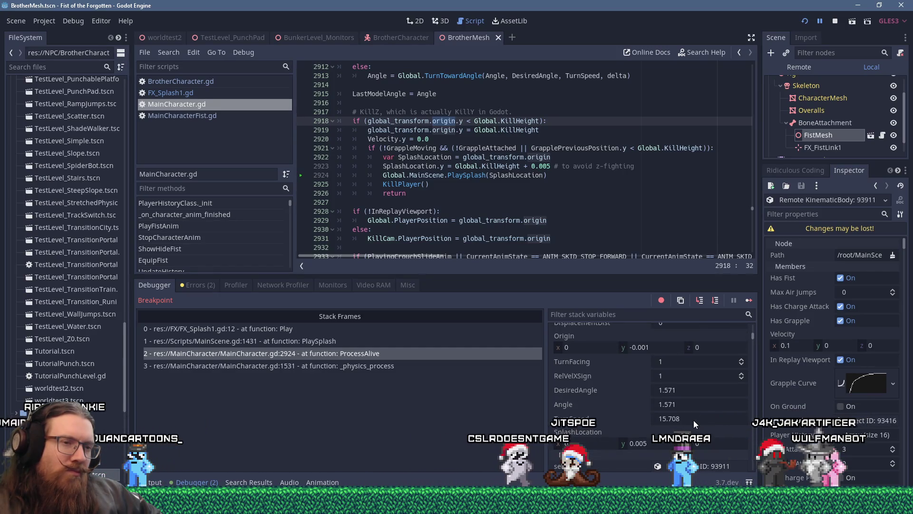
pyautogui.scroll(-1, 694, 421)
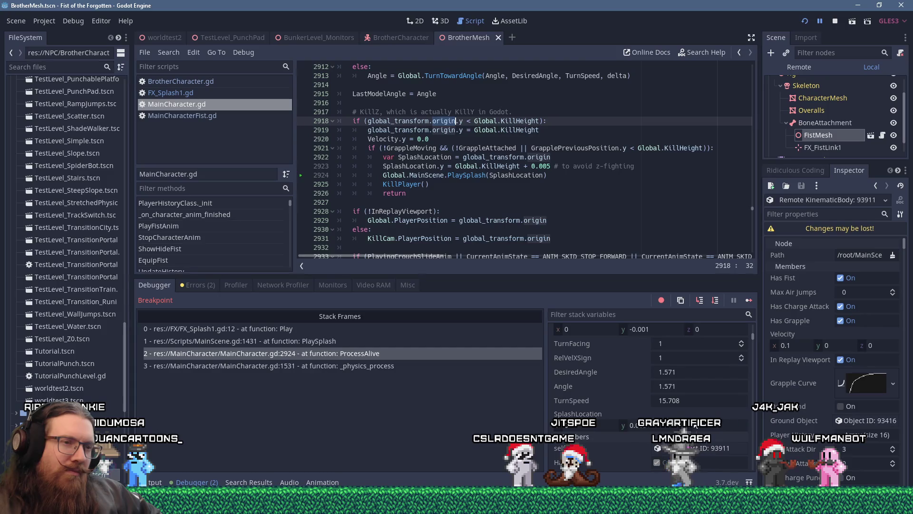
pyautogui.scroll(-5, 694, 422)
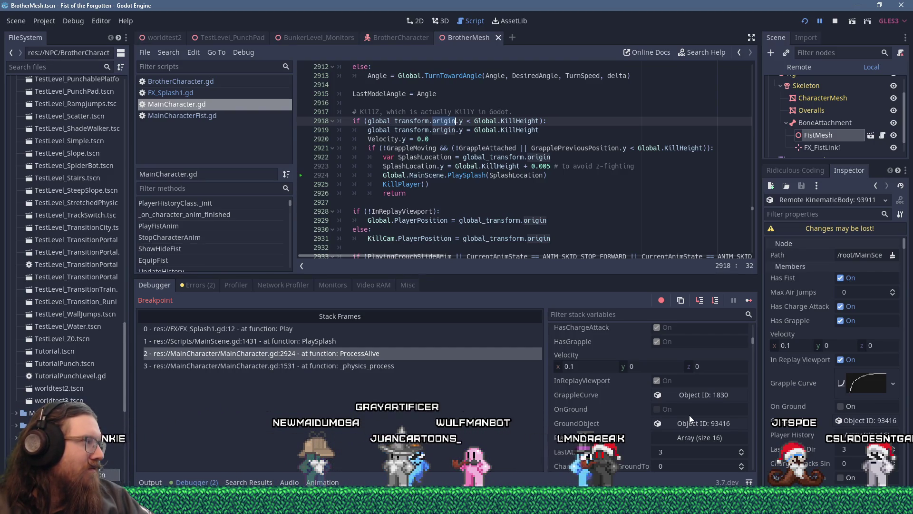
# Step: Review the paused stack variables in the Debugger, then stop the running debug session
pyautogui.scroll(-3, 689, 423)
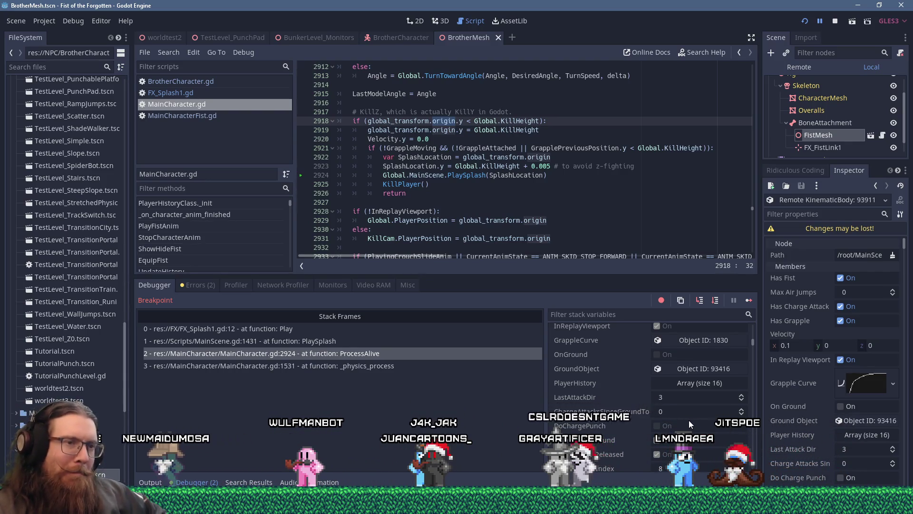
pyautogui.scroll(-2, 689, 421)
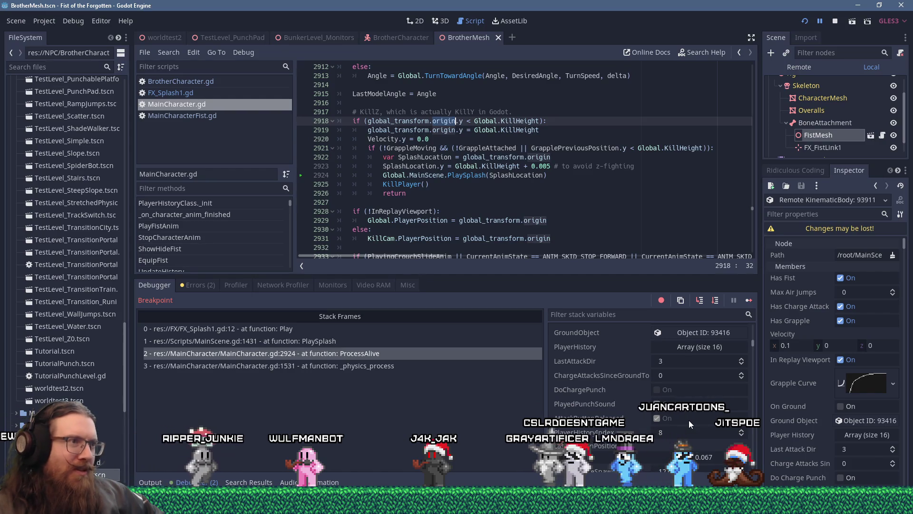
pyautogui.scroll(-5, 689, 421)
pyautogui.scroll(5, 689, 420)
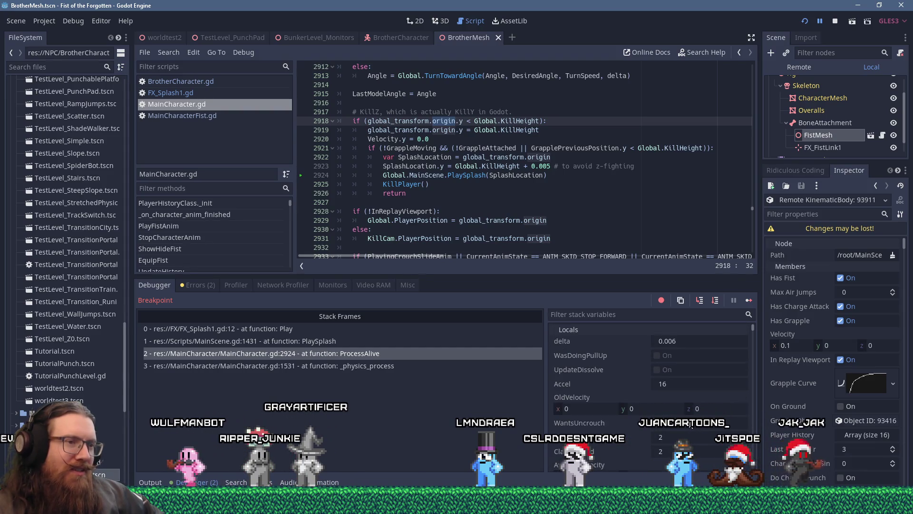
pyautogui.scroll(-5, 689, 420)
pyautogui.scroll(-5, 688, 421)
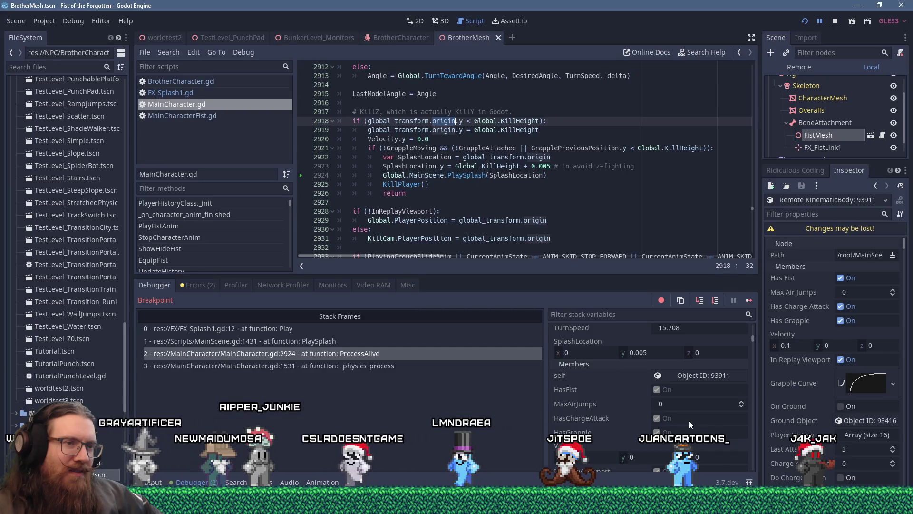
pyautogui.scroll(-1, 689, 420)
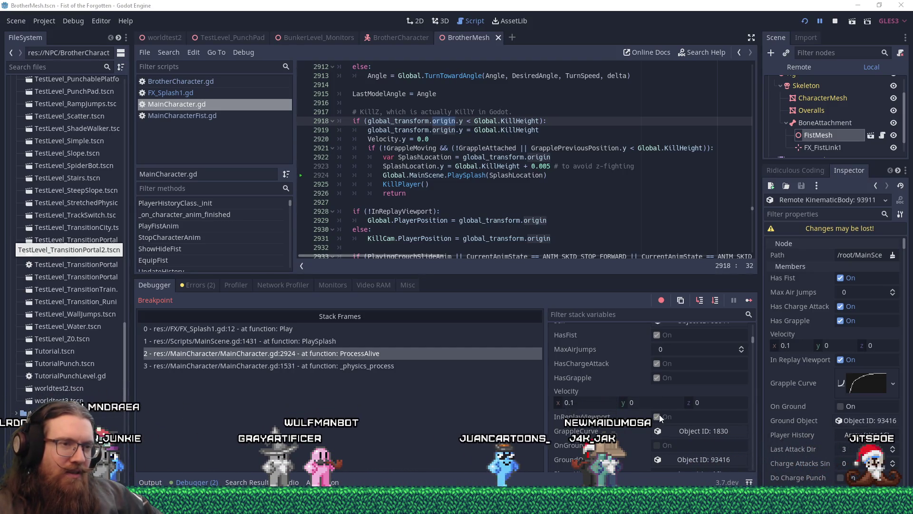
pyautogui.click(435, 201)
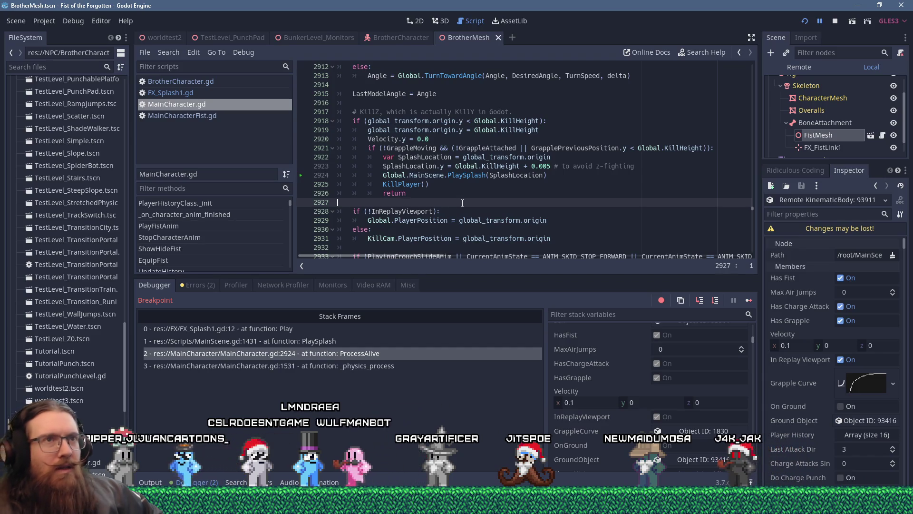
pyautogui.click(835, 21)
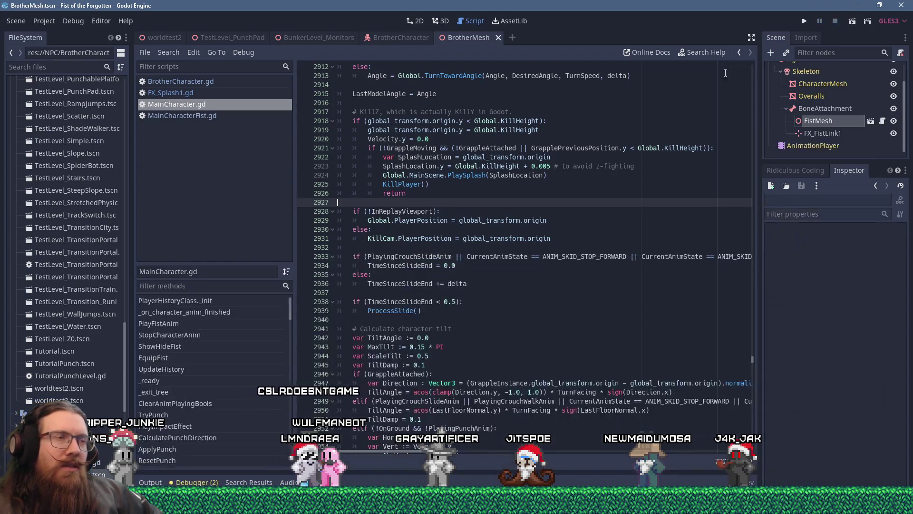
pyautogui.click(563, 130)
pyautogui.doubleClick(522, 123)
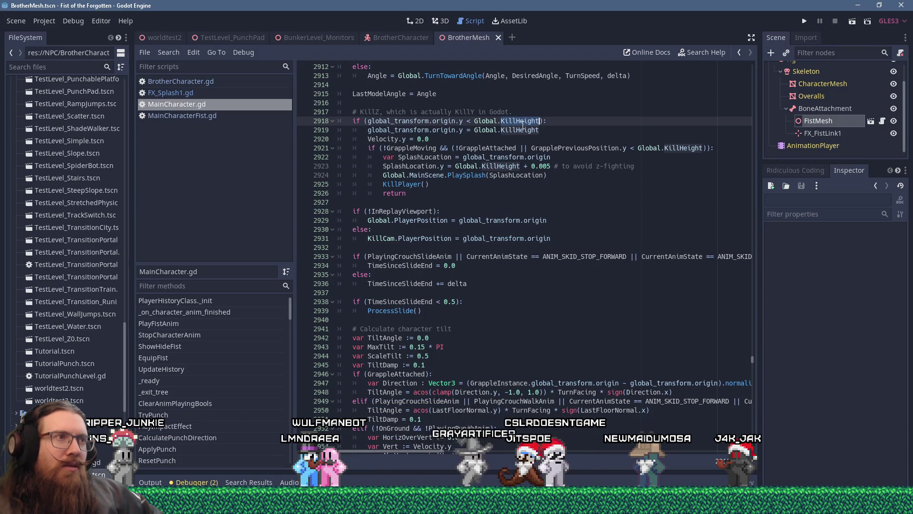
pyautogui.moveTo(397, 121); pyautogui.dragTo(546, 130)
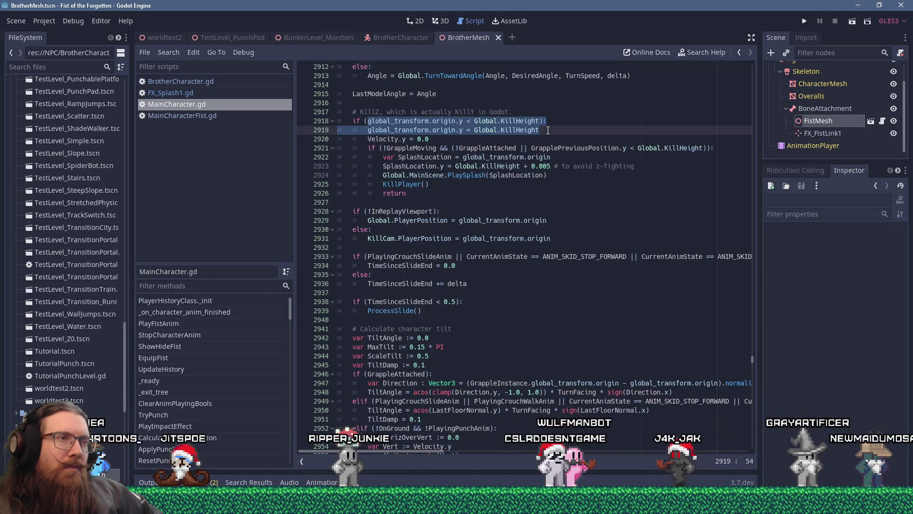
pyautogui.click(548, 130)
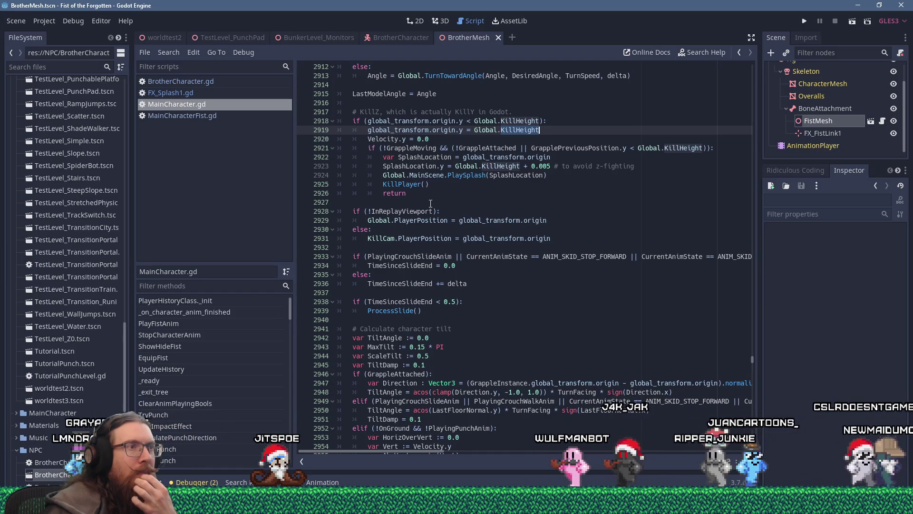
# Step: Cut the KillZ block and paste it just before the else line
pyautogui.moveTo(430, 202); pyautogui.dragTo(315, 105)
pyautogui.hotkey('ctrl', 'c')
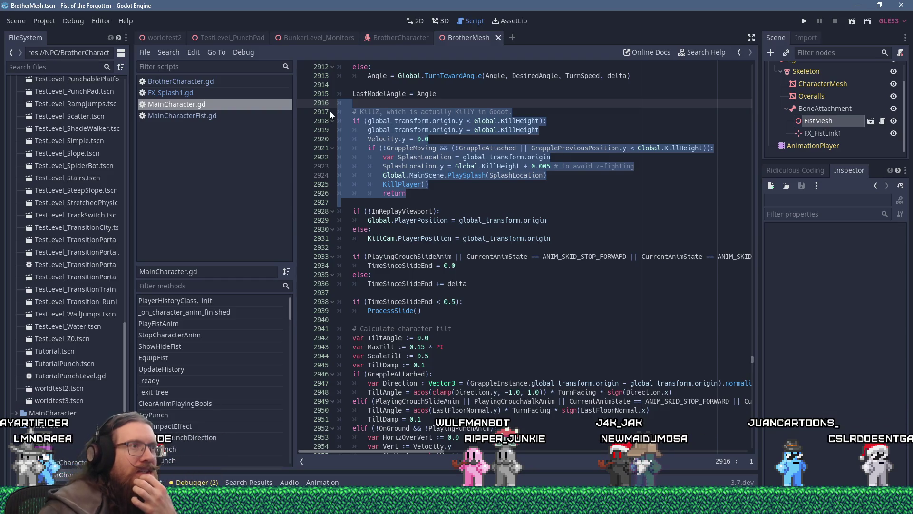
pyautogui.hotkey('shift', 'Delete')
pyautogui.press('Down')
pyautogui.press('Down')
pyautogui.press('Down')
pyautogui.press('Return')
pyautogui.press('shift+Insert')
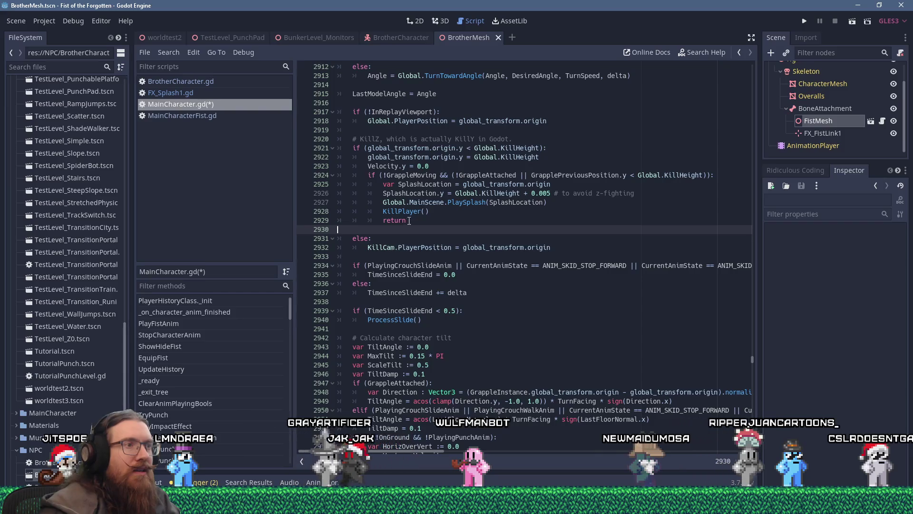
# Step: Indent the moved KillZ block one level, then select and cut it again
pyautogui.click(411, 215)
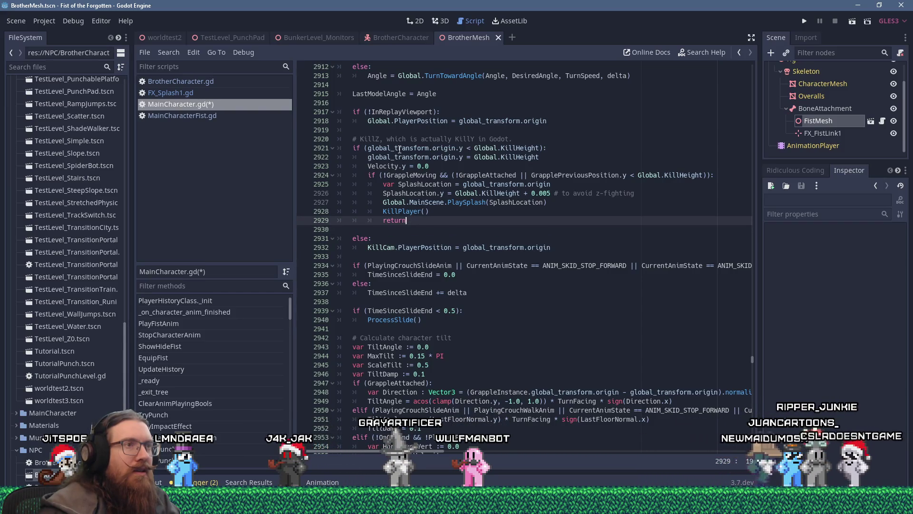
pyautogui.keyDown('shift'); pyautogui.click(395, 139); pyautogui.keyUp('shift')
pyautogui.press('Tab')
pyautogui.click(436, 229)
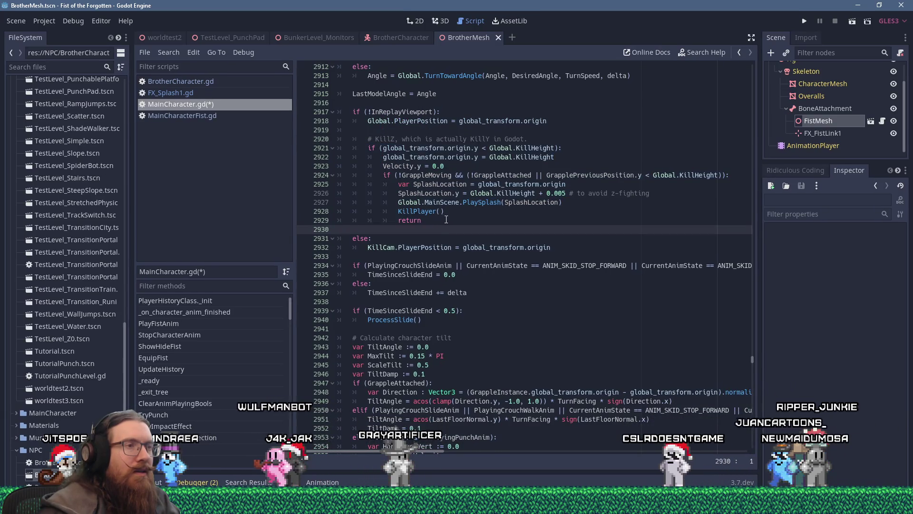
pyautogui.moveTo(439, 218)
pyautogui.mouseDown()
pyautogui.moveTo(519, 149)
pyautogui.moveTo(573, 126)
pyautogui.mouseUp()
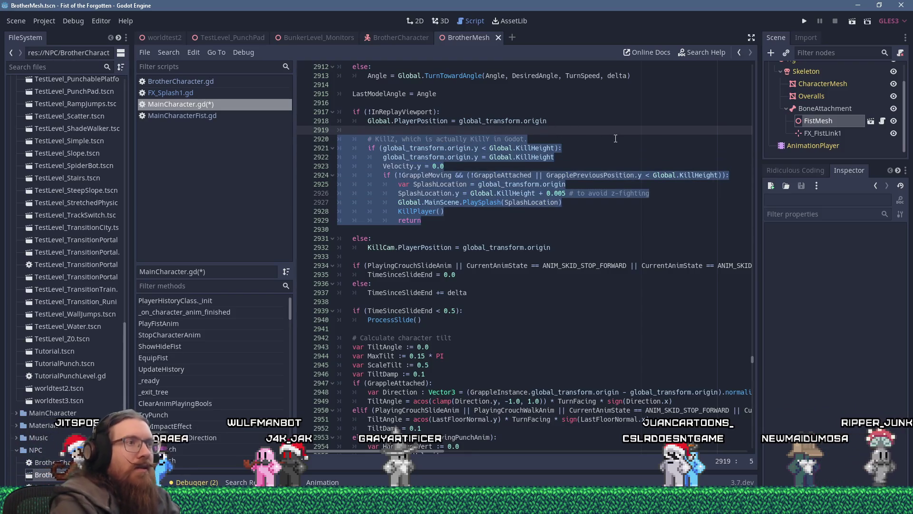
pyautogui.hotkey('shift', 'Delete')
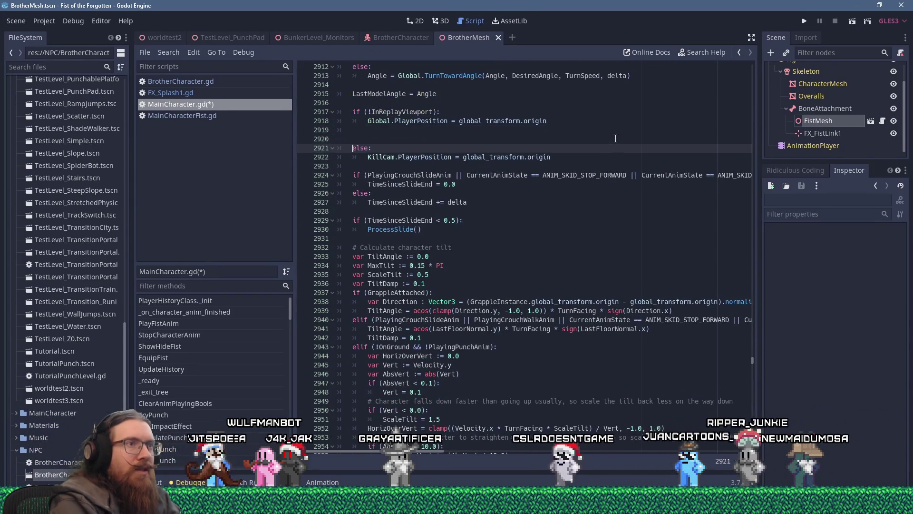
# Step: Paste the KillZ block on a new line after 'if (!InReplayViewport):' and remove leftover blank lines
pyautogui.press('Delete')
pyautogui.press('Tab')
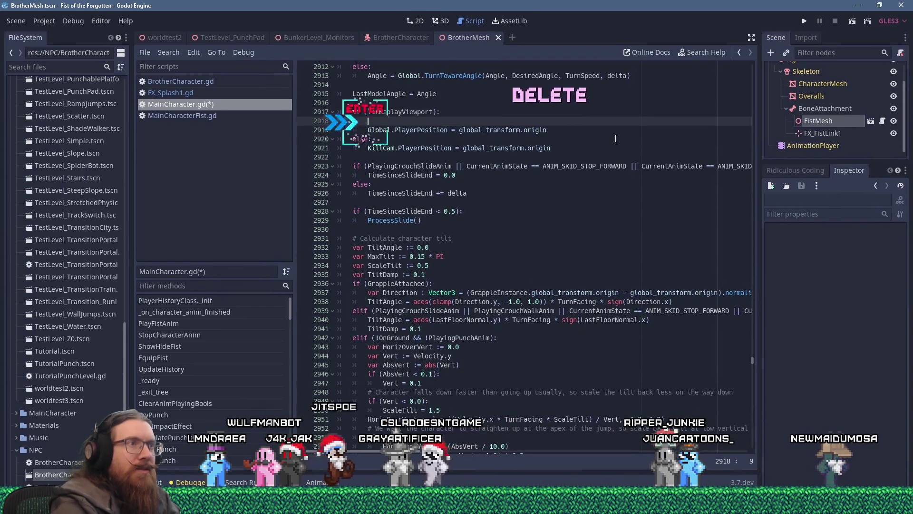
pyautogui.press('Return')
pyautogui.press('shift+Insert')
pyautogui.press('Up')
pyautogui.press('Up')
pyautogui.press('Up')
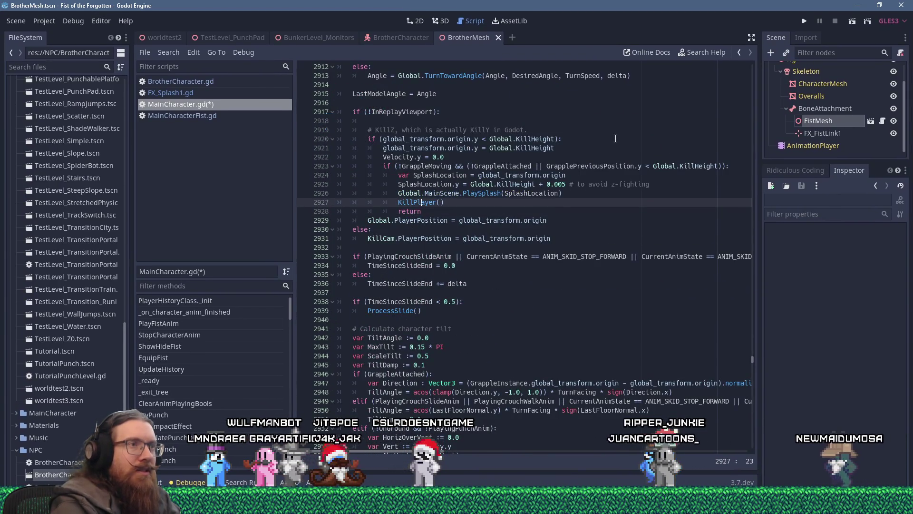
pyautogui.press('Up')
pyautogui.press('End')
pyautogui.press('Delete')
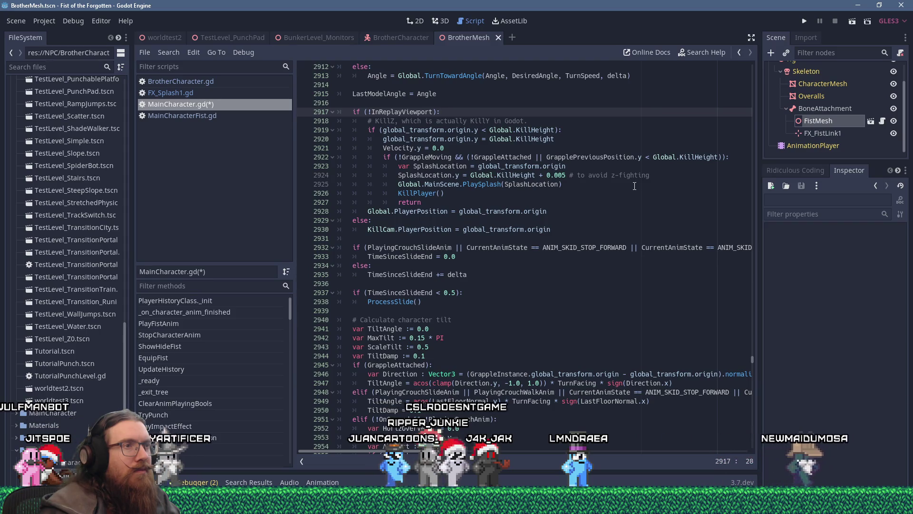
# Step: Launch the game from the Godot editor to test the relocated KillZ block
pyautogui.click(803, 21)
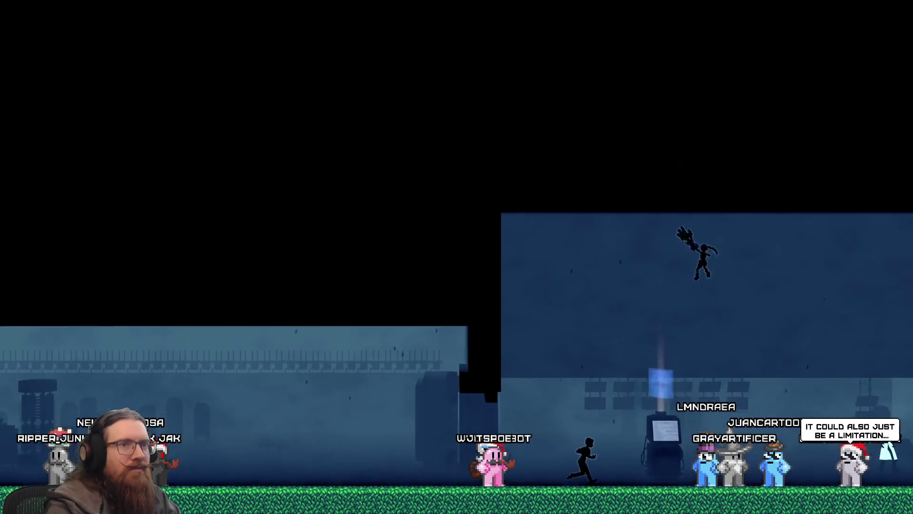
# Step: Open the in-game developer console with the grave (backtick) key
pyautogui.press('`')
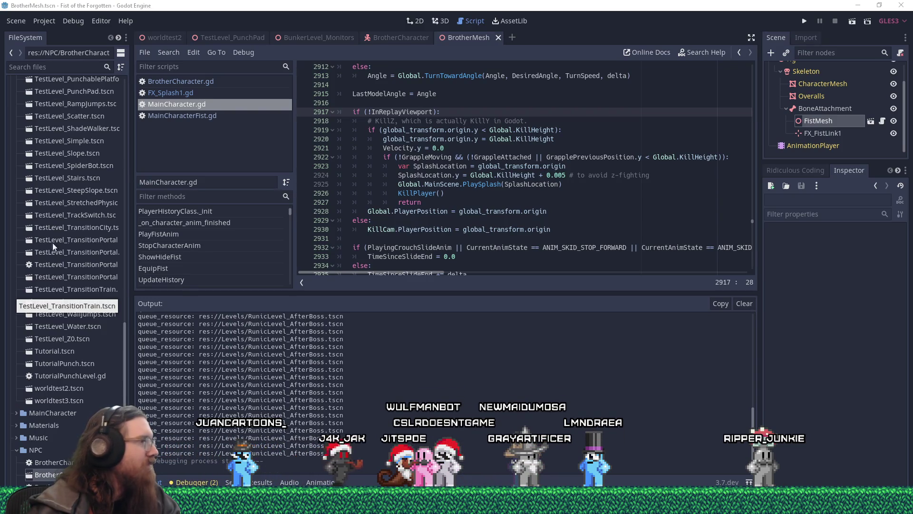
# Step: Bring Firefox forward and load the streamer's twitch.tv/ channel page in a new tab
pyautogui.moveTo(699, 443)
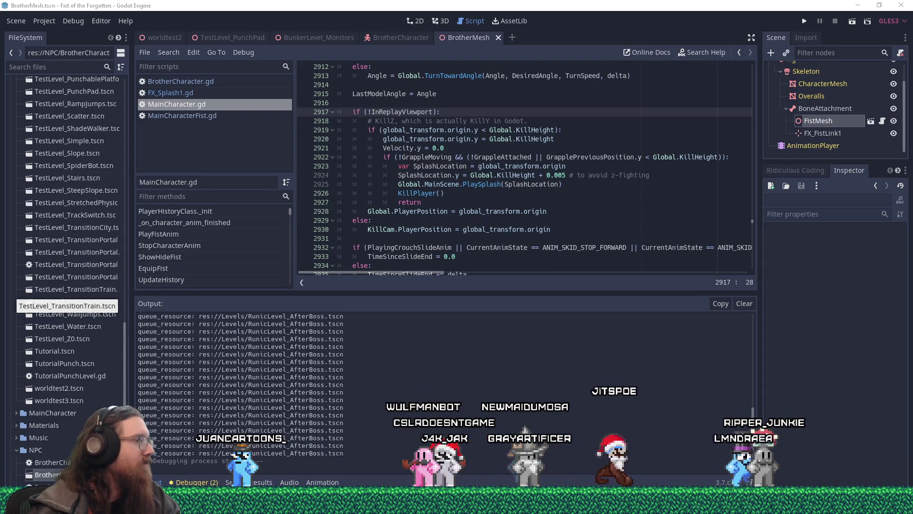
pyautogui.click(811, 457)
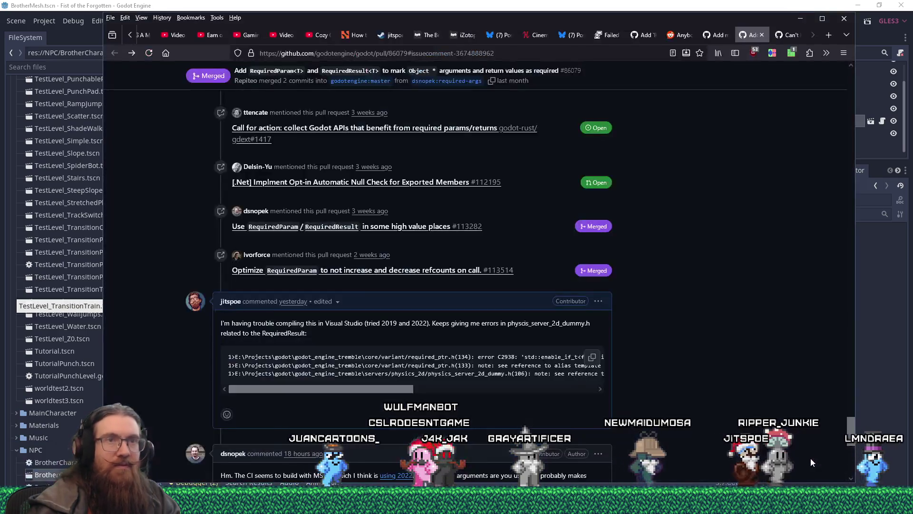
pyautogui.click(828, 36)
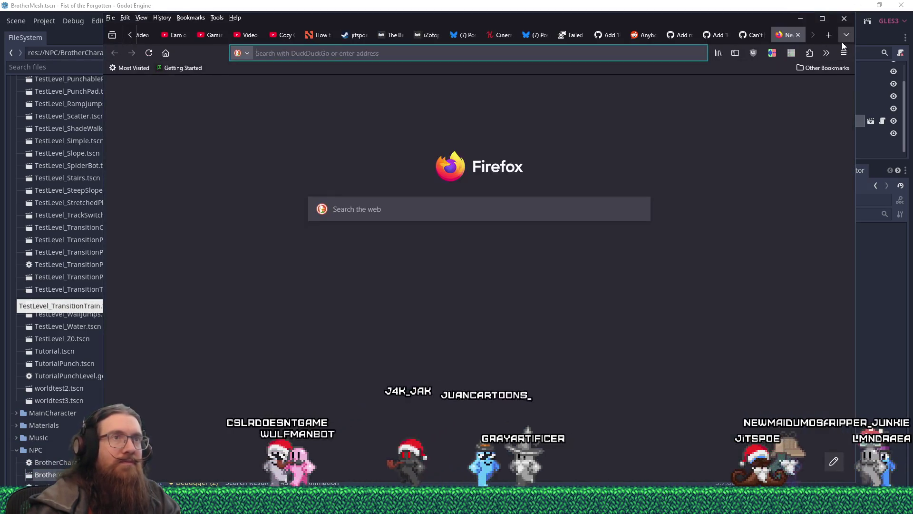
pyautogui.write('twitch.tv/')
pyautogui.press('Return')
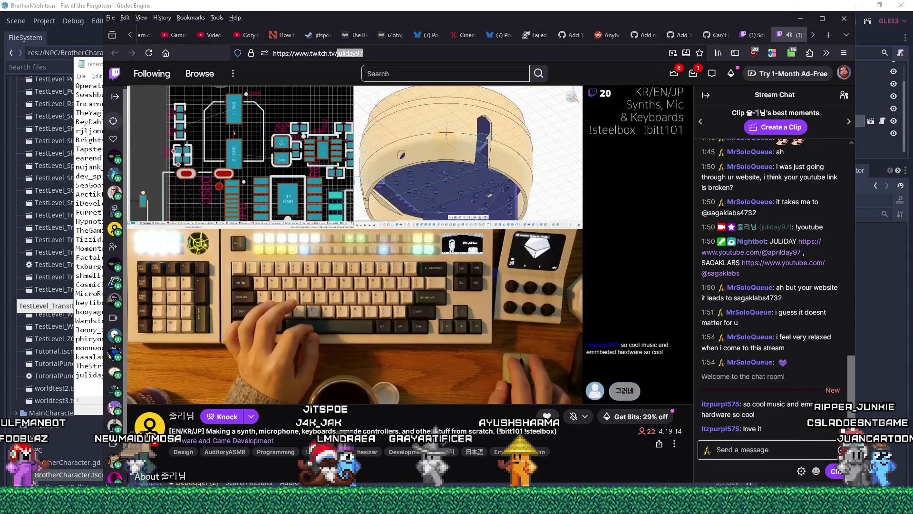